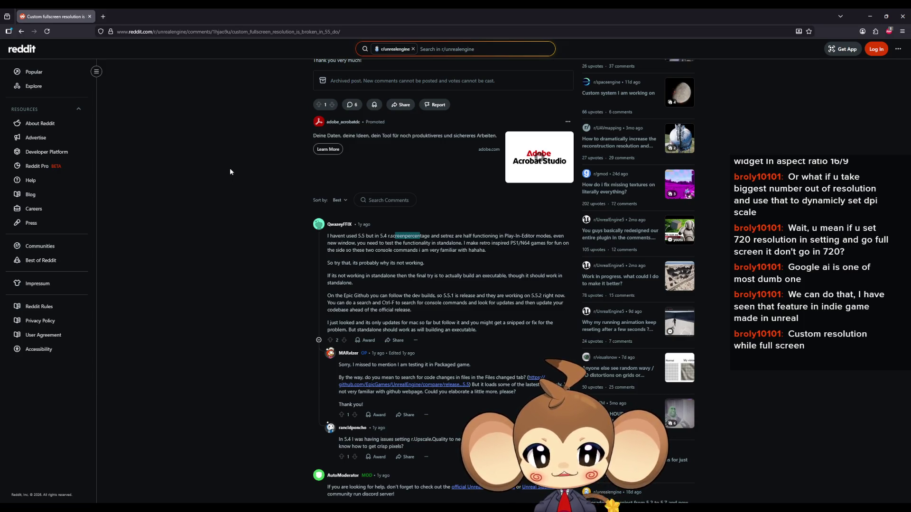
Step: Read the reply about the two console commands and trying standalone mode or a built executable
drag(564, 242, 540, 243)
drag(342, 251, 393, 250)
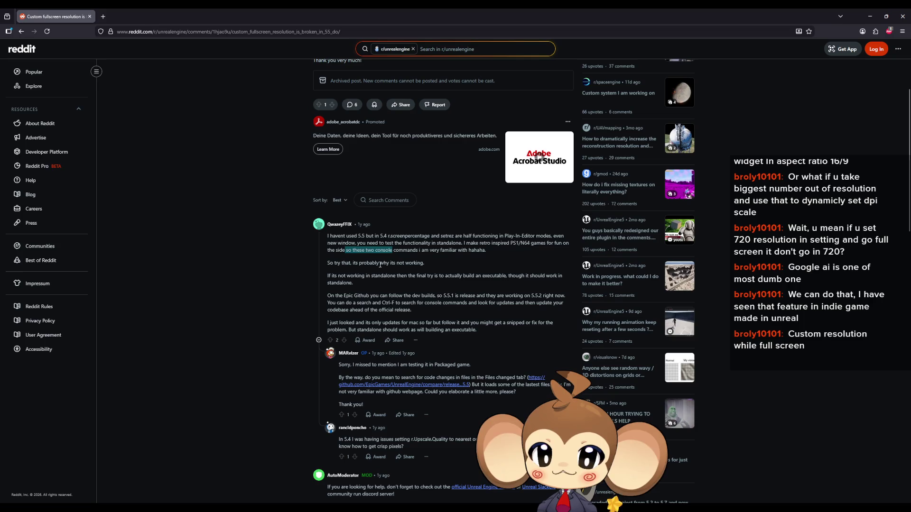
drag(475, 250, 482, 250)
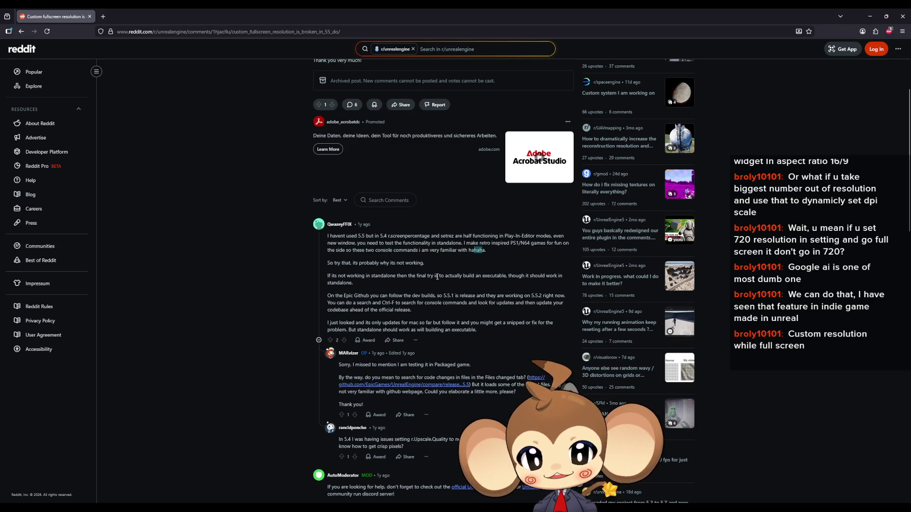
drag(333, 264, 375, 263)
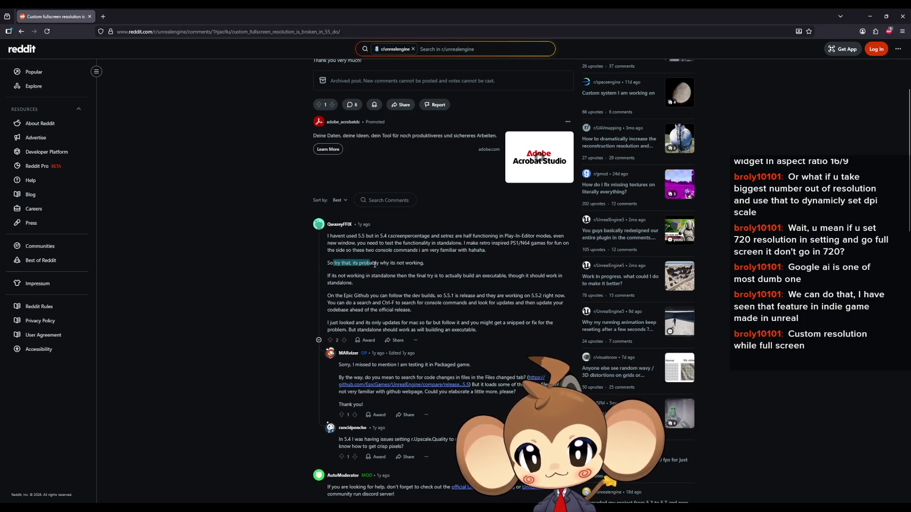
click(290, 284)
drag(328, 276, 369, 279)
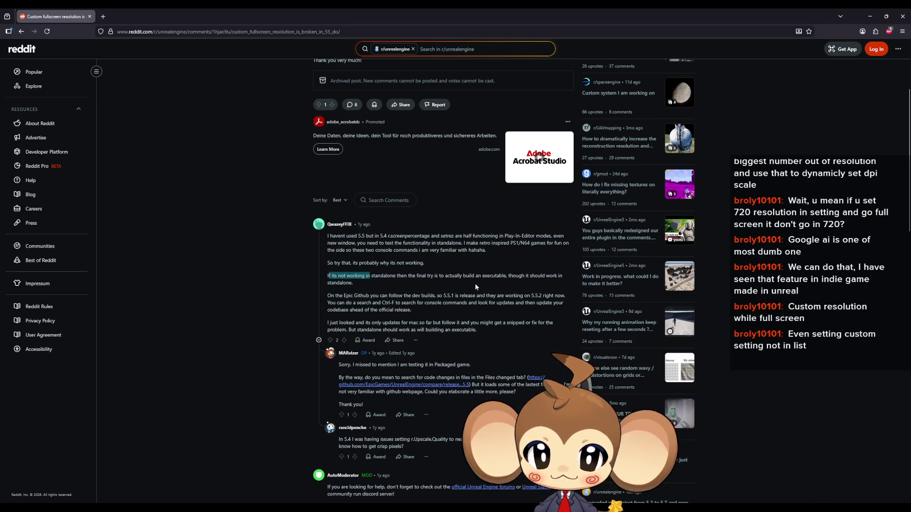
drag(447, 276, 468, 275)
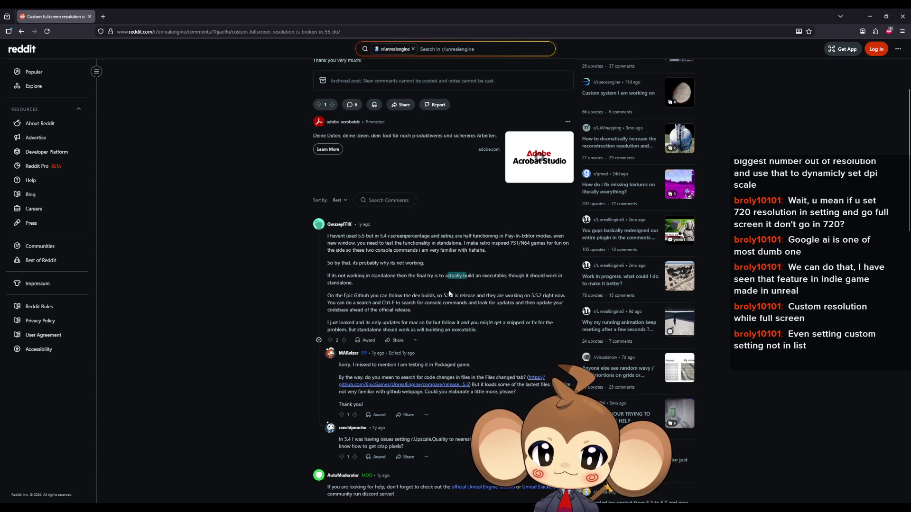
drag(548, 277, 524, 277)
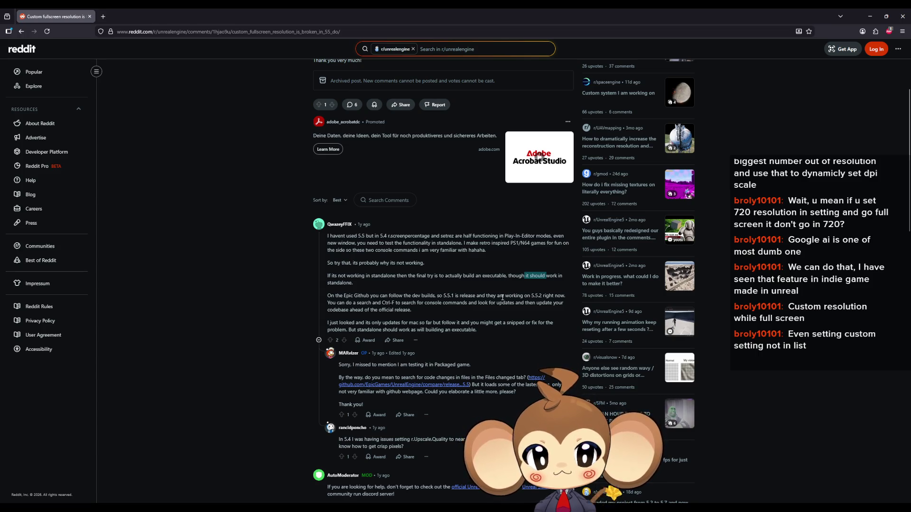
scroll(352, 281, down, 1)
Step: Read the follow-up notes about version 5.5.2, searching console commands and recent codebase updates
drag(335, 259, 364, 260)
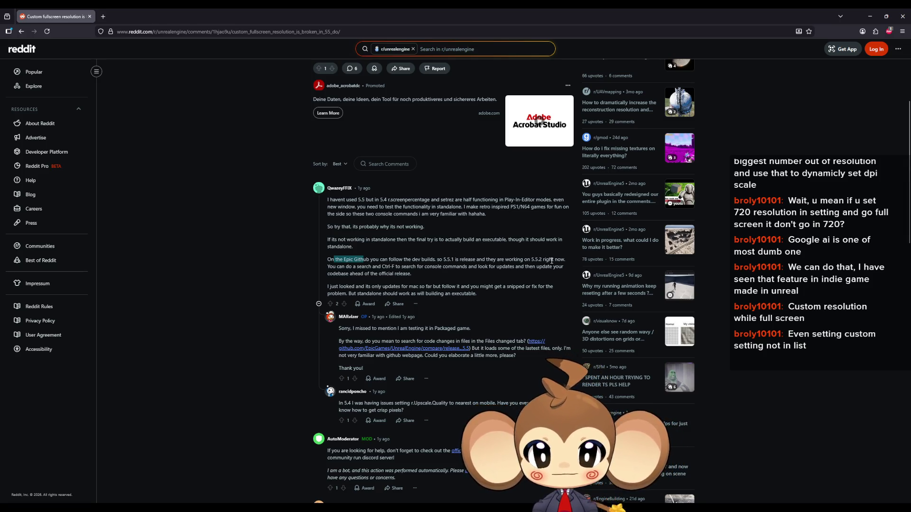
drag(563, 259, 513, 259)
drag(336, 267, 381, 267)
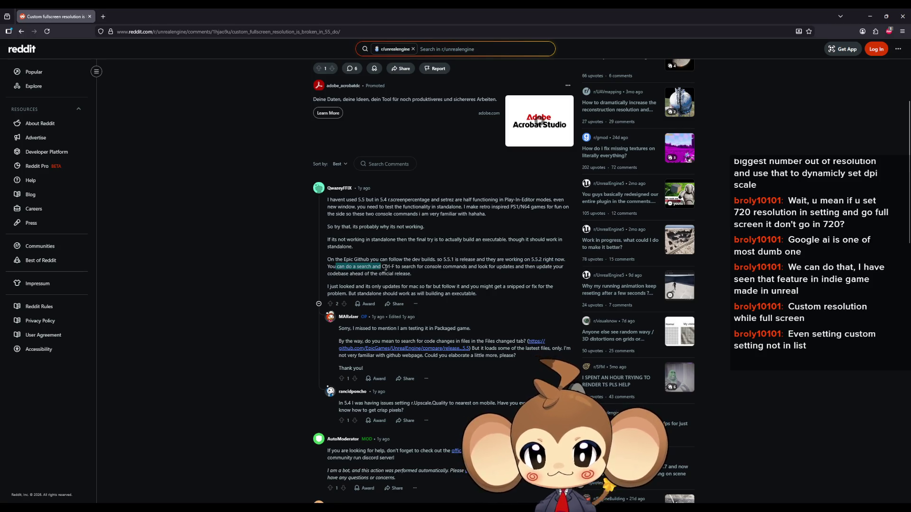
drag(446, 266, 562, 267)
drag(333, 274, 401, 274)
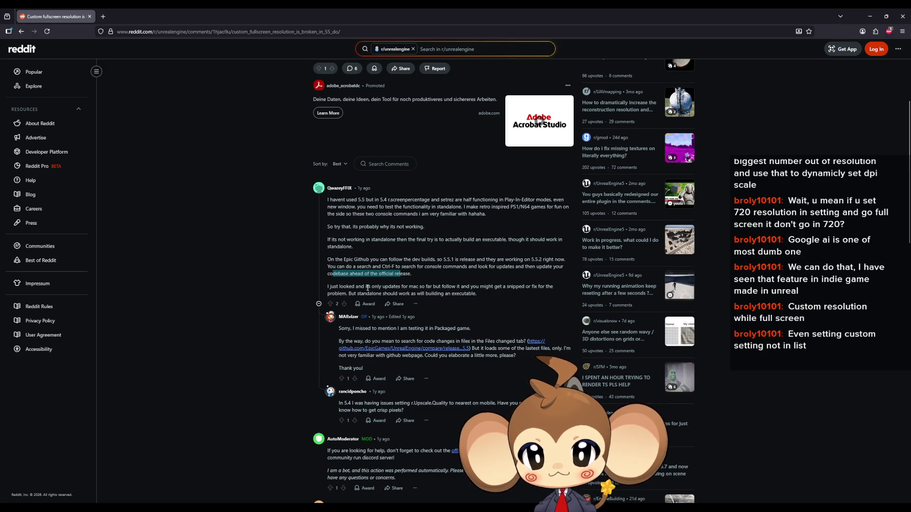
drag(327, 287, 382, 289)
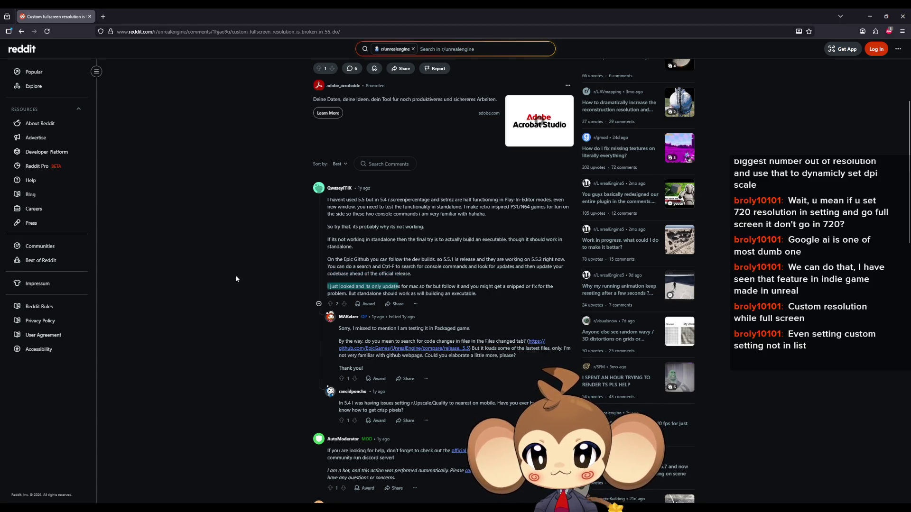
scroll(256, 234, down, 1)
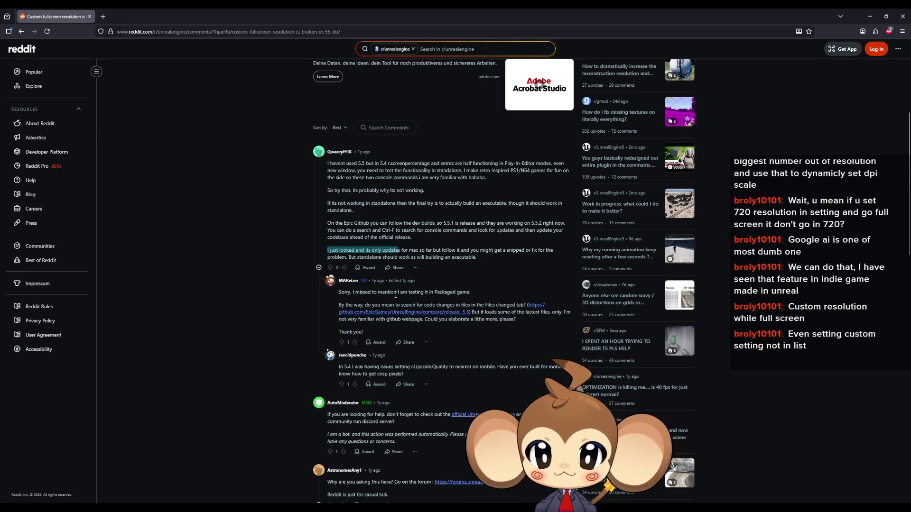
Step: Read the reply about testing in a packaged game, then restore the Firefox window from maximised
drag(401, 293, 459, 294)
scroll(282, 271, down, 1)
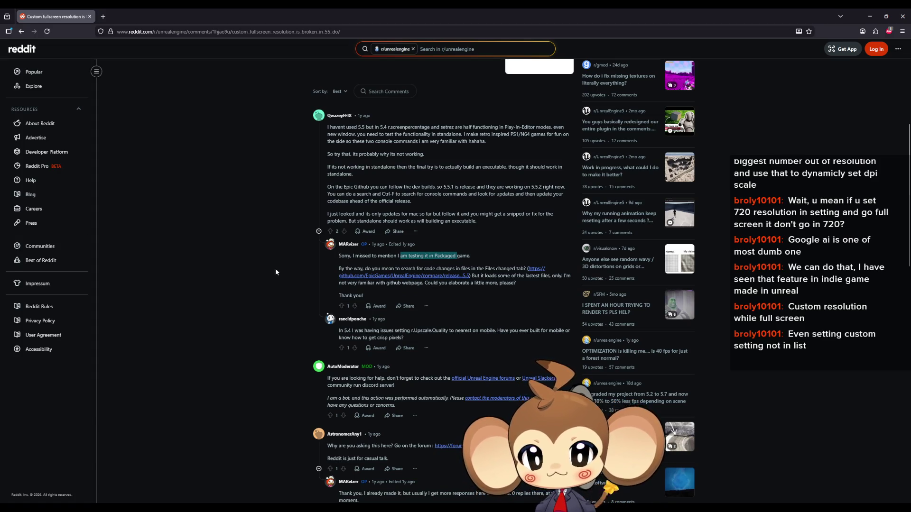
scroll(271, 282, down, 1)
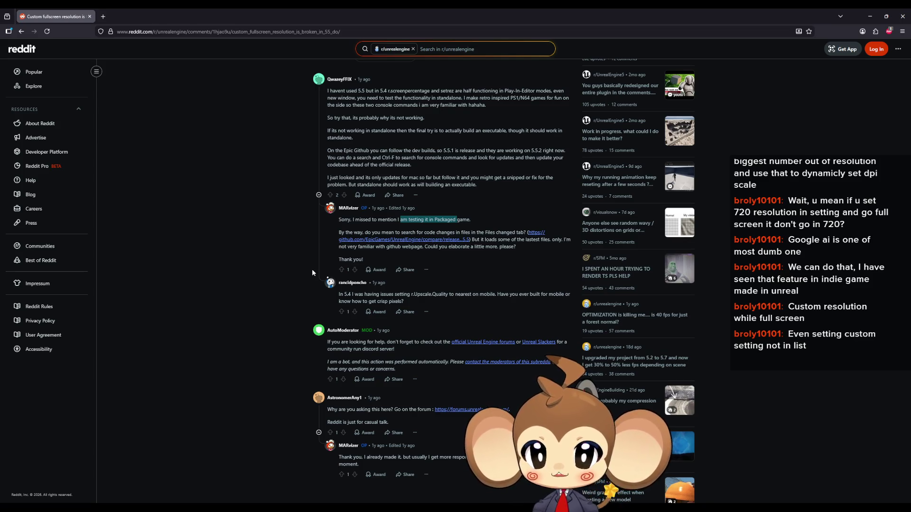
scroll(264, 264, down, 4)
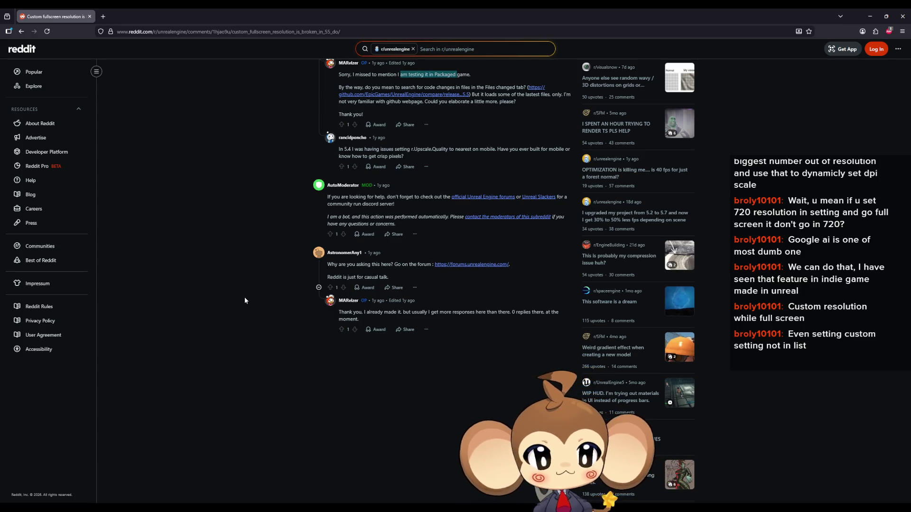
double_click(198, 8)
Step: Move Firefox aside to reveal the InputRouter Blueprint, then reposition the Steam discussion window
drag(445, 186, 0, 186)
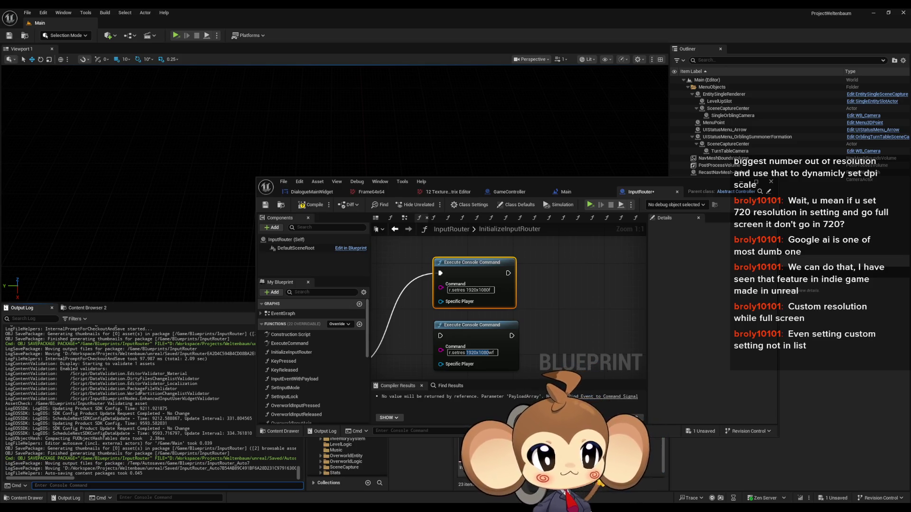
drag(545, 169, 358, 177)
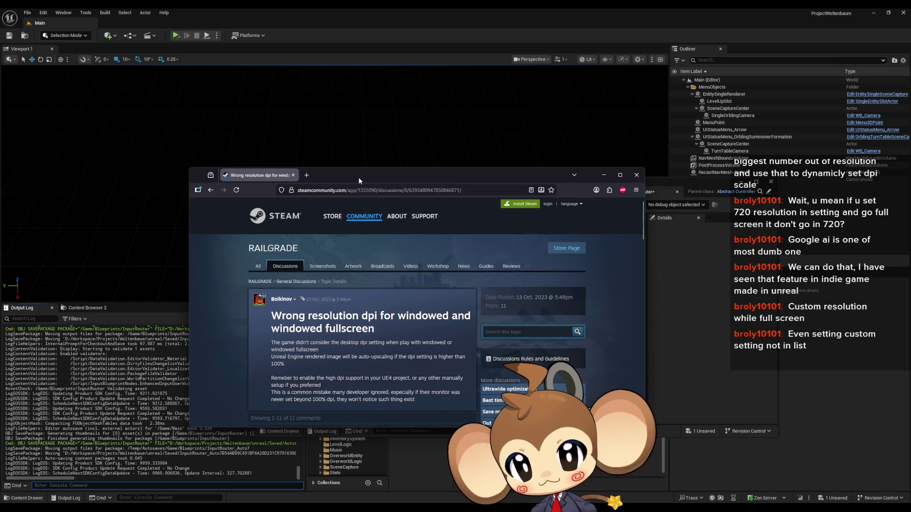
drag(275, 248, 306, 248)
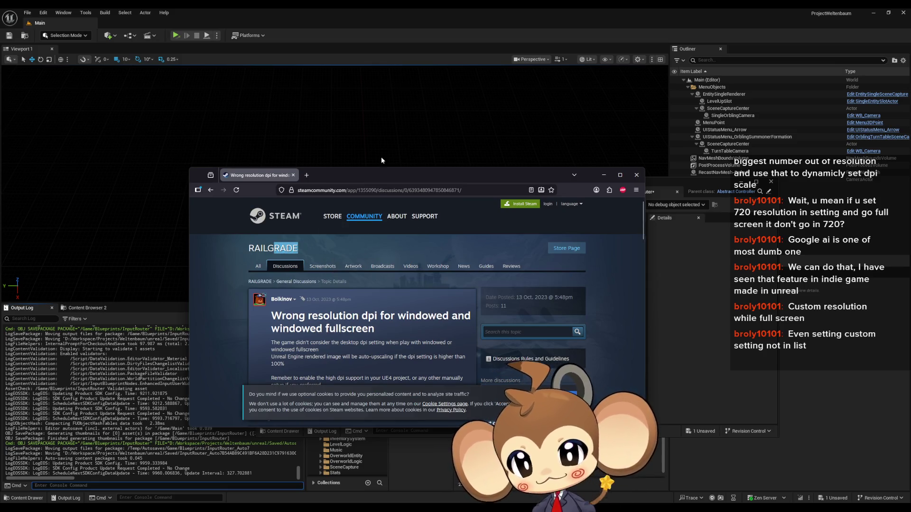
click(603, 175)
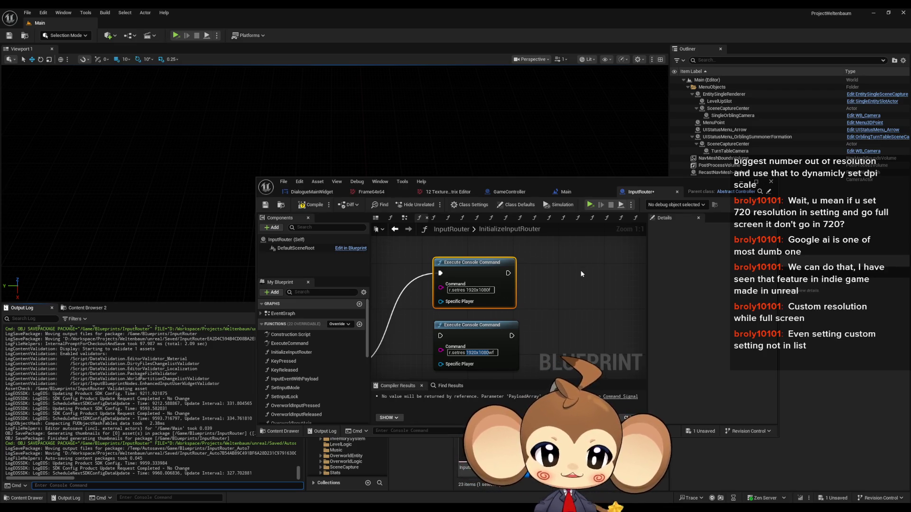
click(497, 330)
Step: Route the SET node into the second console command node and recentre the command nodes
scroll(545, 275, down, 2)
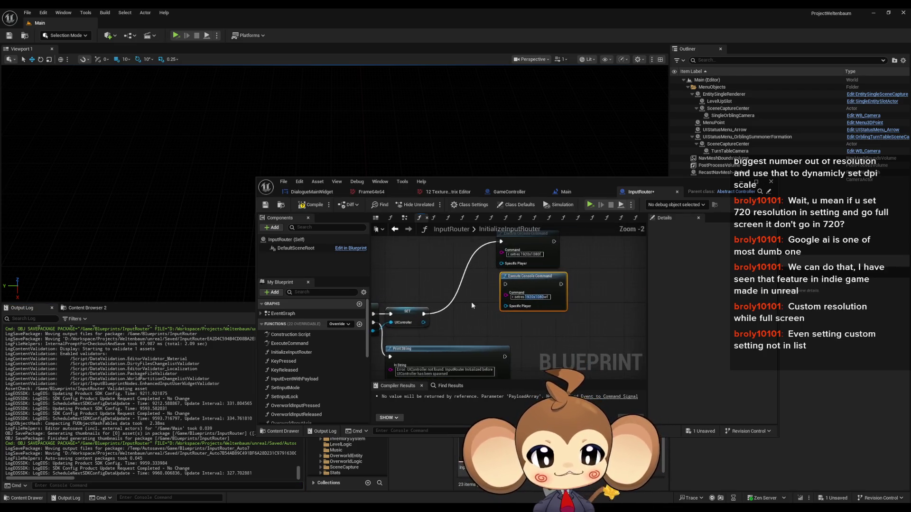
drag(423, 317, 505, 283)
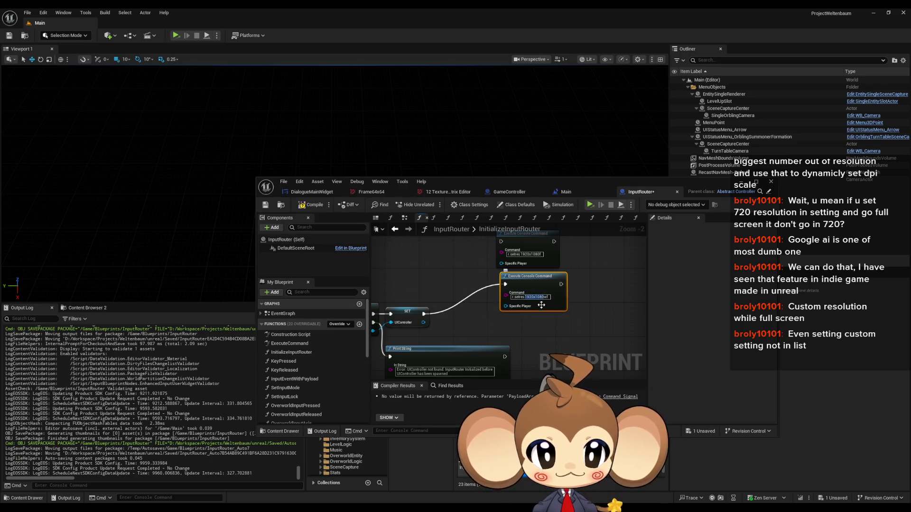
scroll(542, 306, up, 2)
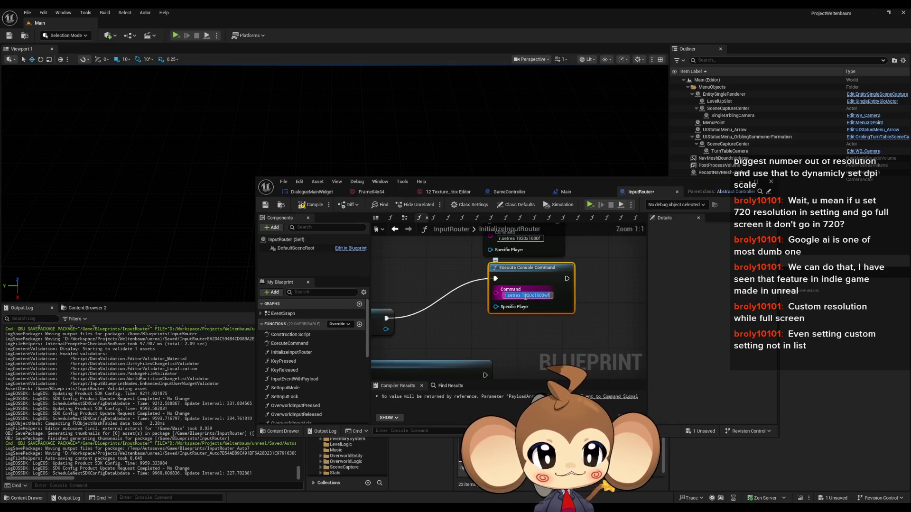
drag(541, 297, 549, 302)
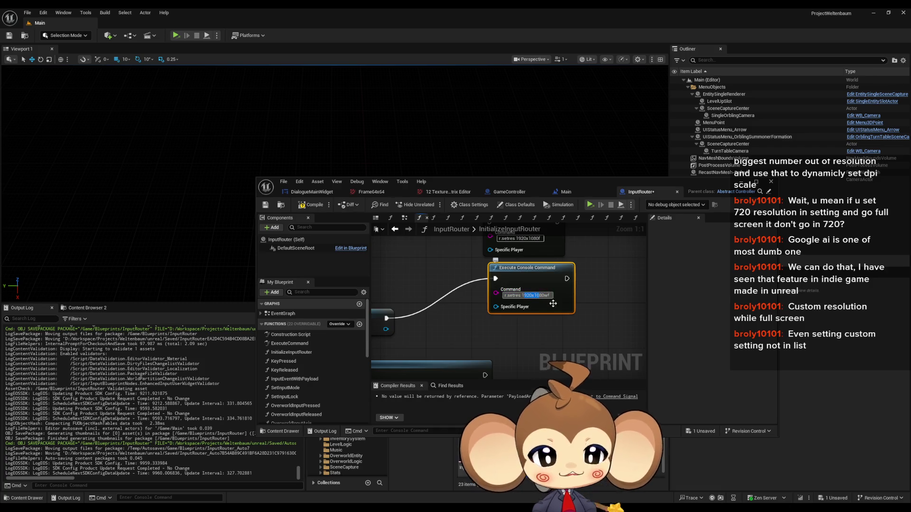
mouse_move(641, 300)
mouse_down()
mouse_move(510, 326)
mouse_move(588, 294)
mouse_up()
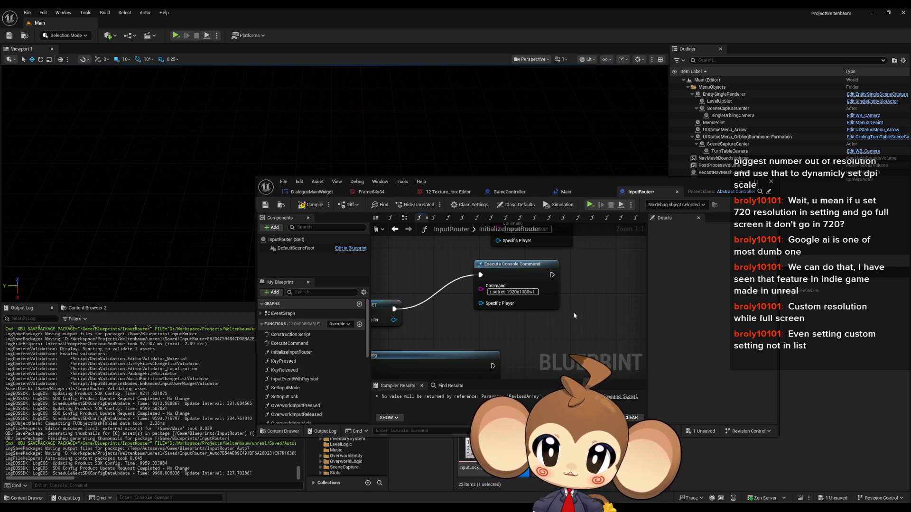
Step: Glance at the GameController StartGame graph, then return to the InputRouter Blueprint
click(510, 192)
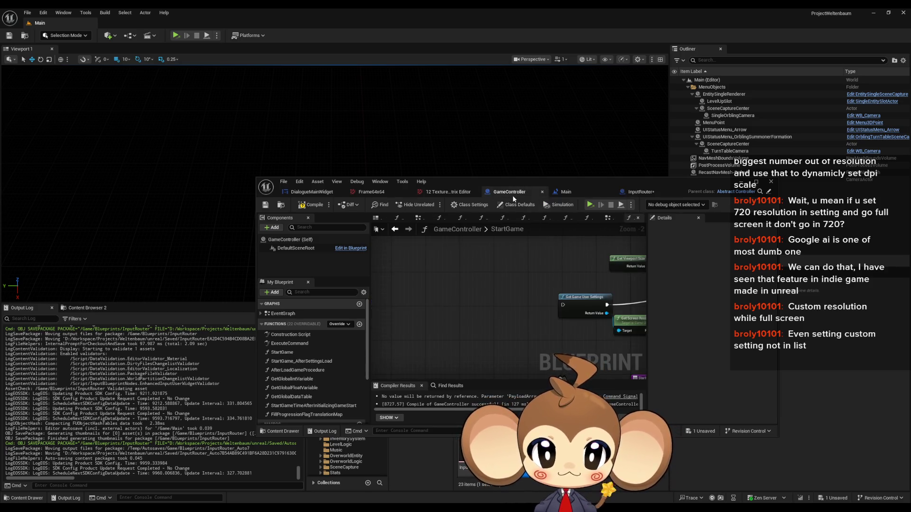
scroll(487, 300, down, 5)
scroll(488, 300, up, 1)
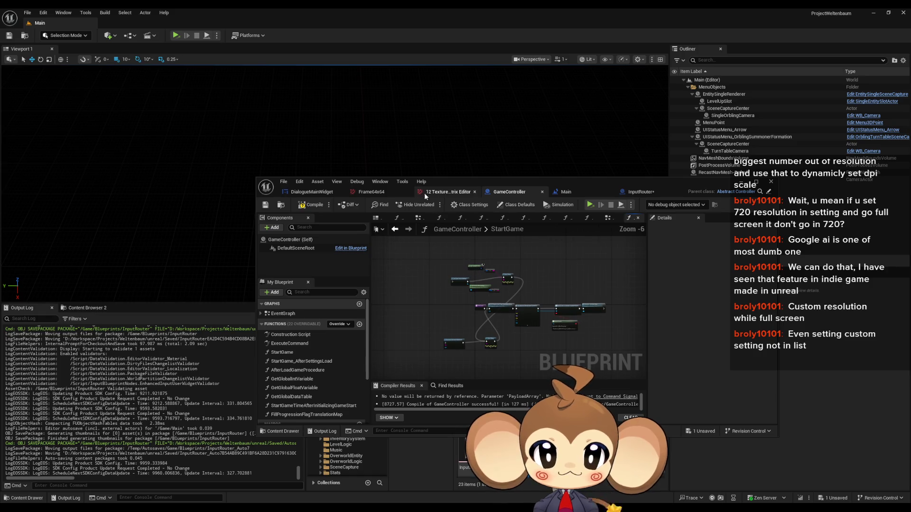
click(637, 194)
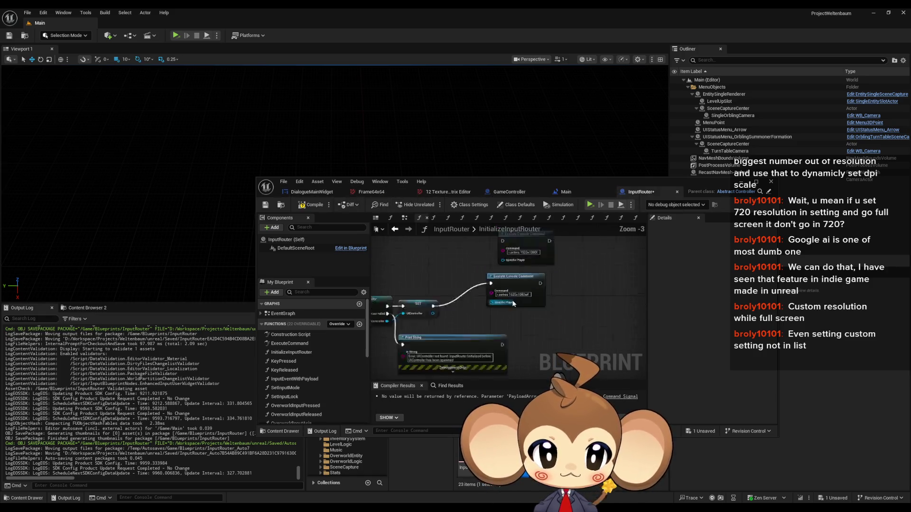
scroll(503, 301, up, 4)
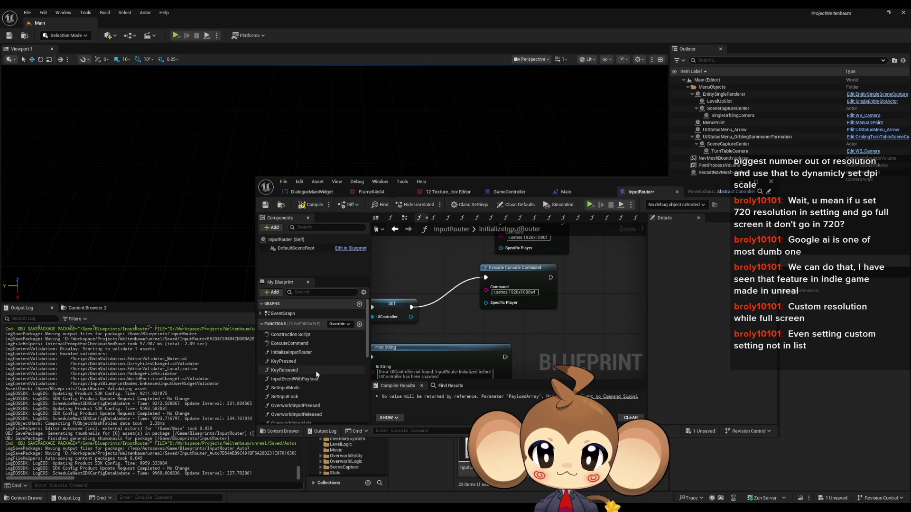
Step: Open the OverworldInputPressed function and frame its Get Viewport Size and Print String nodes
click(295, 389)
double_click(295, 389)
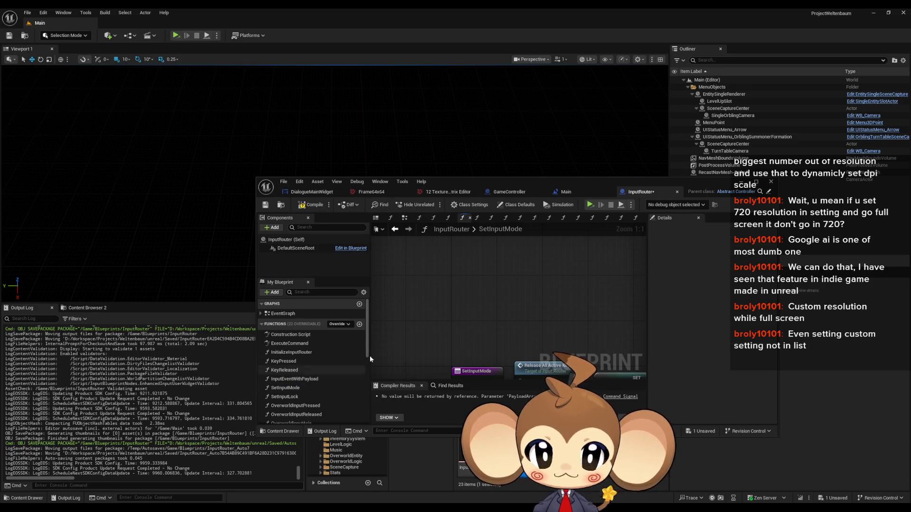
double_click(291, 360)
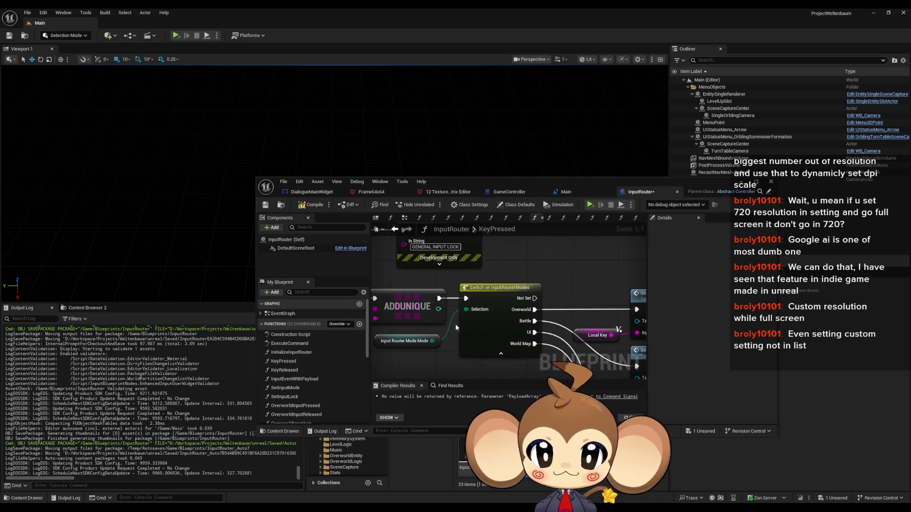
double_click(295, 406)
scroll(435, 281, up, 5)
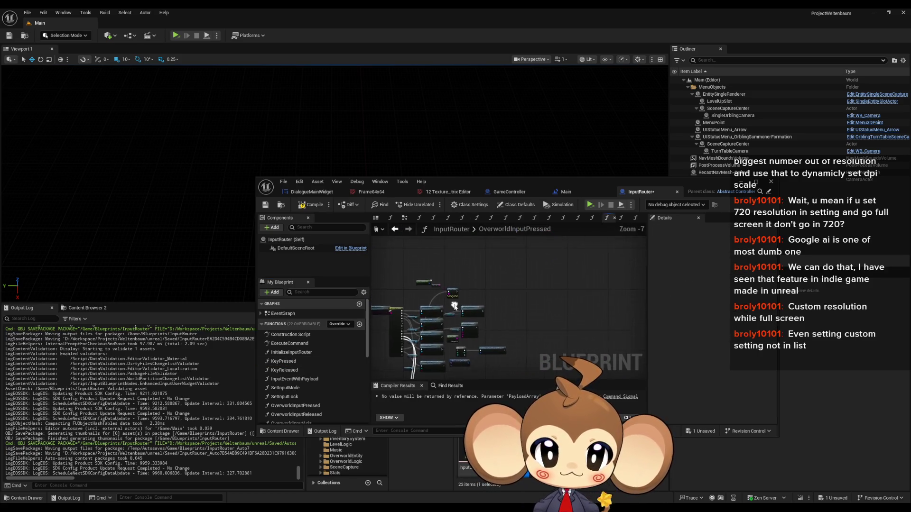
scroll(566, 256, down, 3)
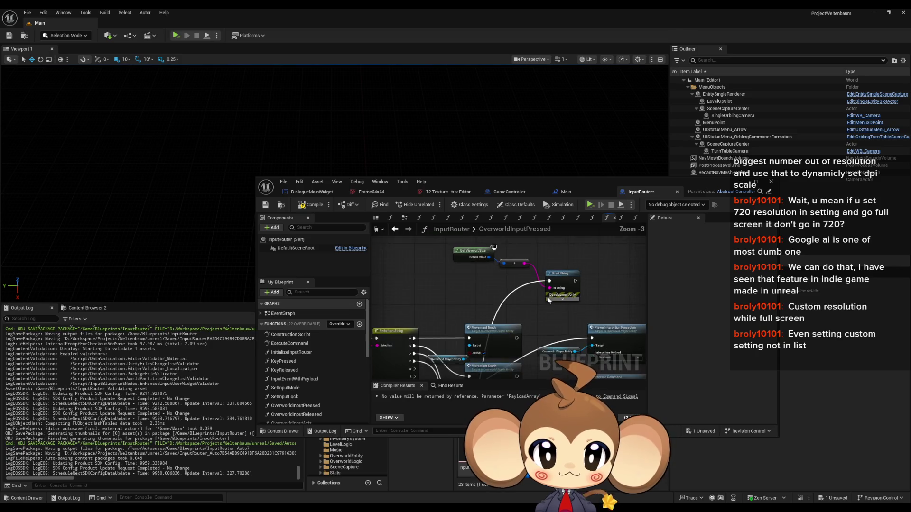
drag(472, 354, 461, 423)
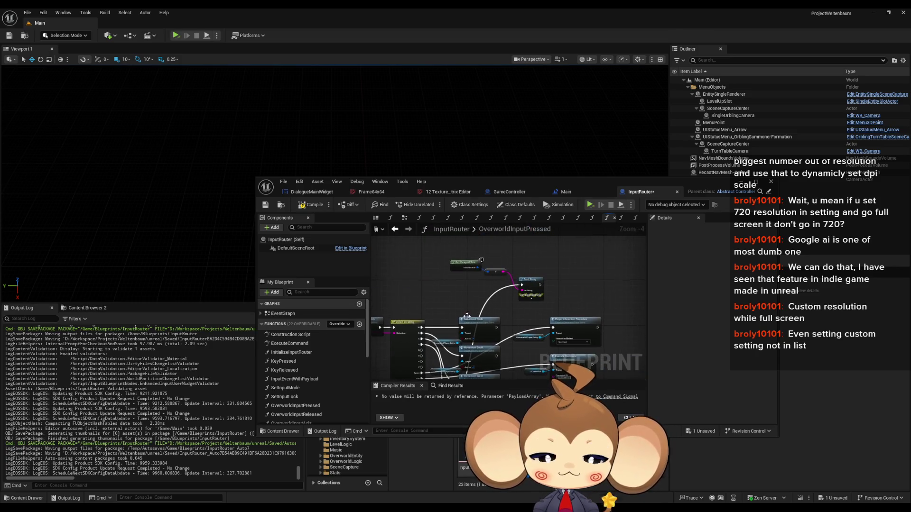
drag(456, 288, 462, 306)
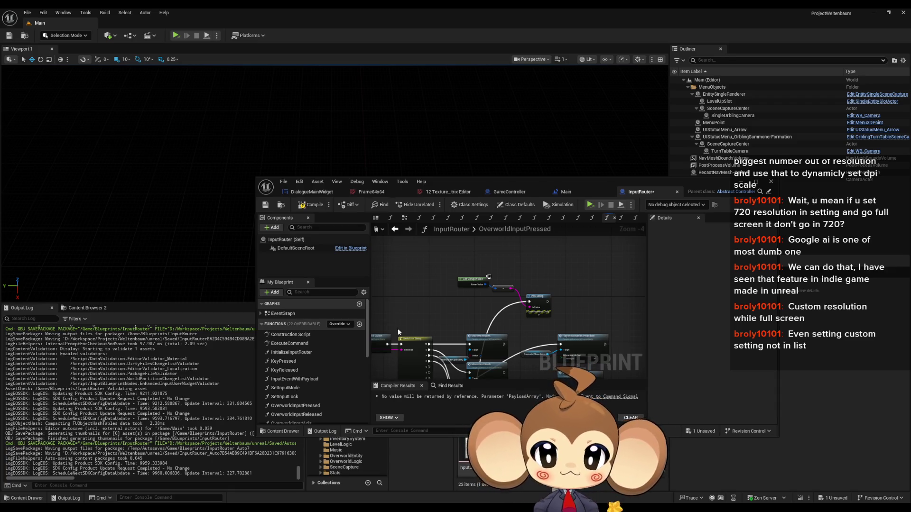
Step: Type 'r.screen' in the Cmd console field and autocomplete it to r.ScreenPercentage
click(85, 486)
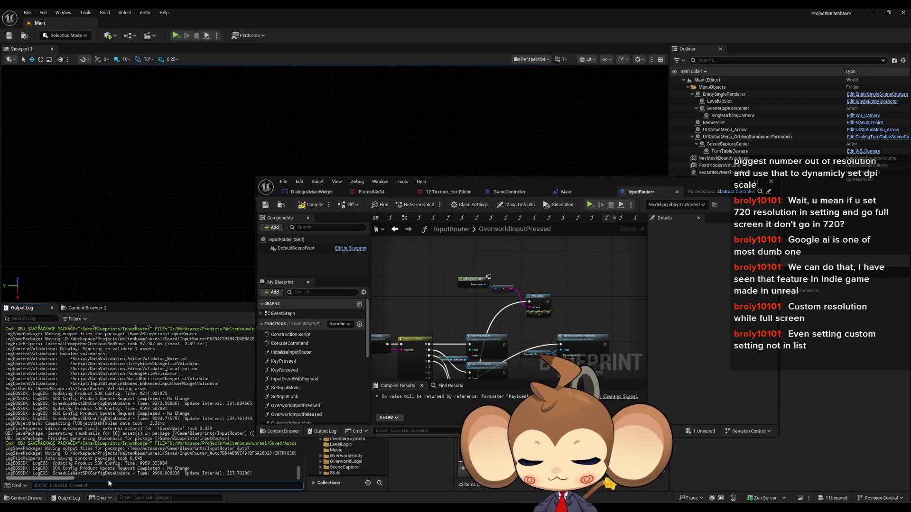
text(screen)
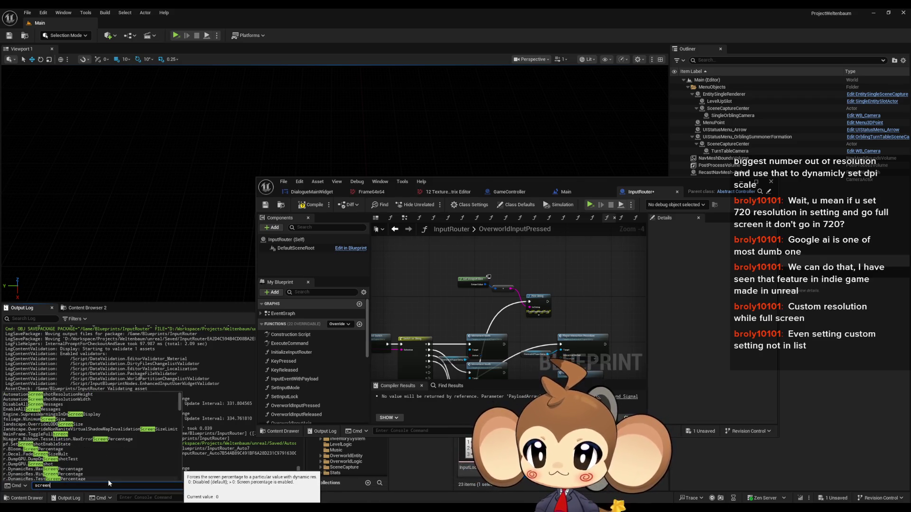
key(BackSpace)
key(BackSpace)
key(BackSpace)
text(r.screen)
key(Down)
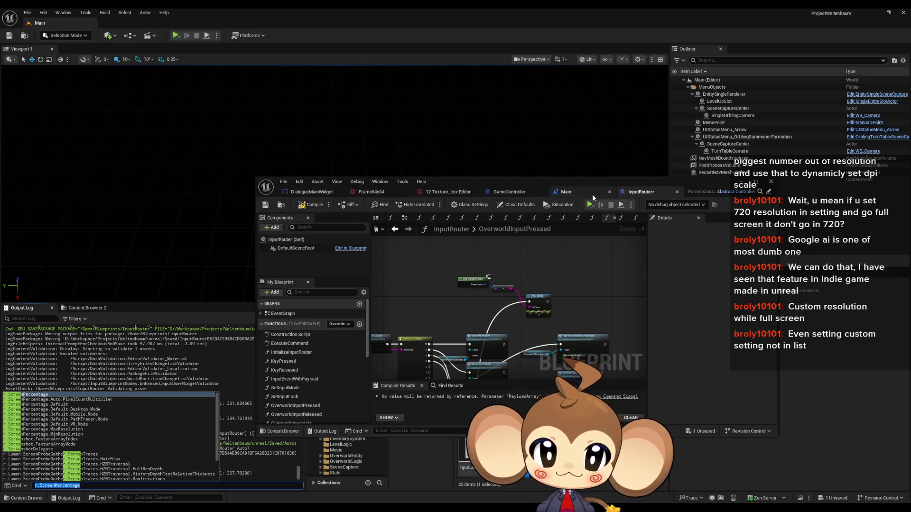
Step: Browse back to the KeyPressed graph's ADDUNIQUE and Switch nodes, then through other graphs
click(394, 229)
click(395, 230)
drag(401, 284, 519, 284)
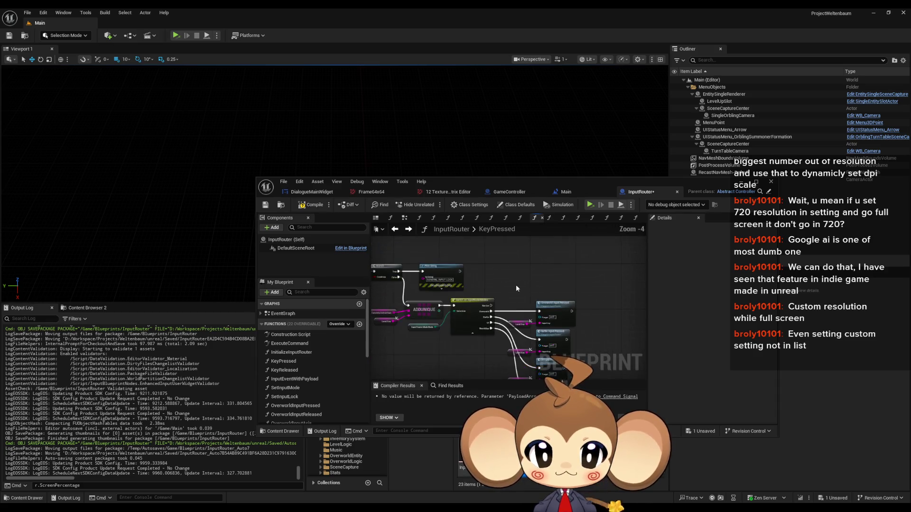
scroll(477, 277, down, 1)
click(409, 229)
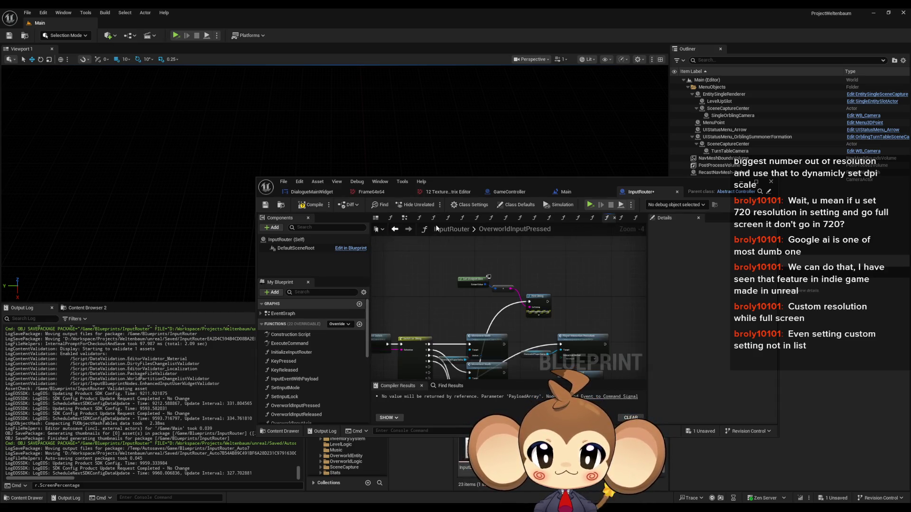
click(395, 229)
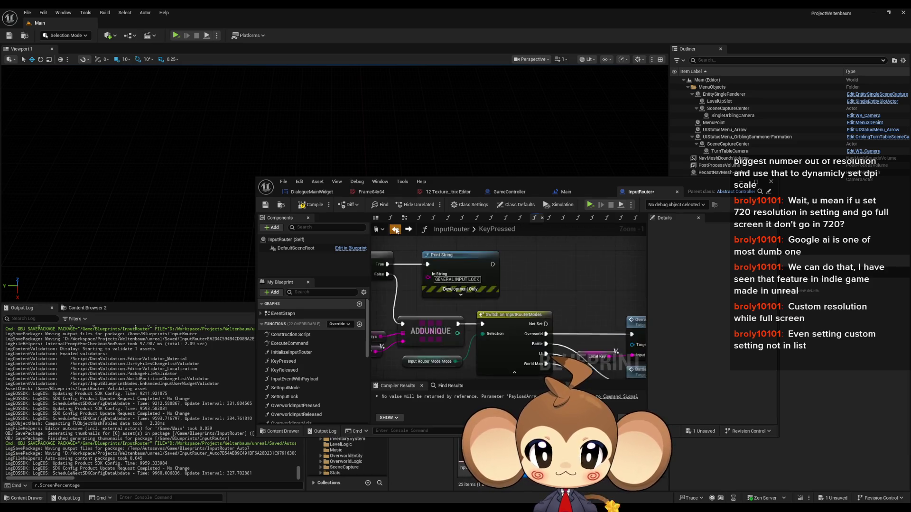
Step: Copy the Execute Console Command node from InitializeInputRouter and paste it into OverworldInputPressed
click(395, 229)
click(395, 230)
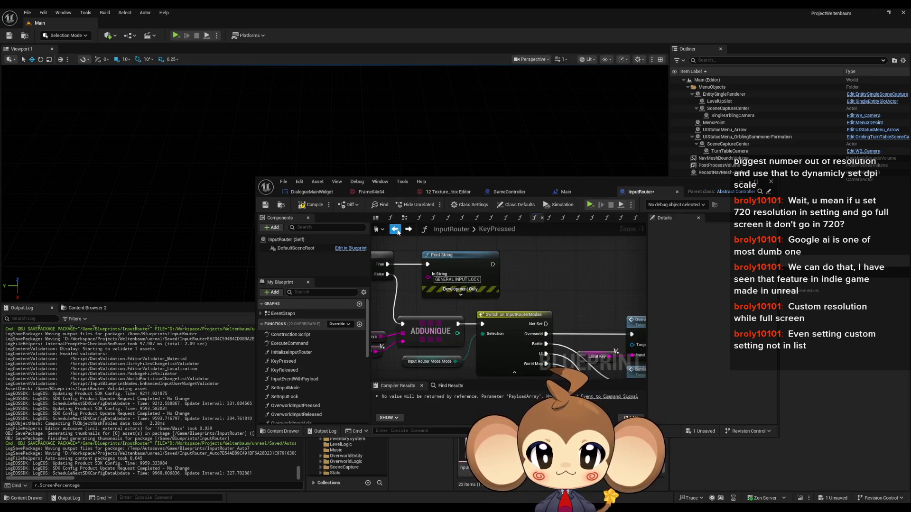
click(522, 273)
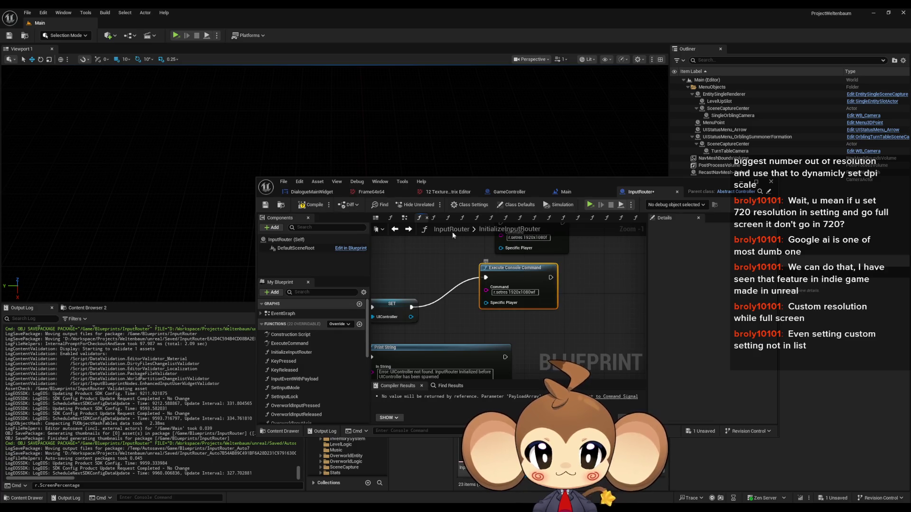
click(408, 229)
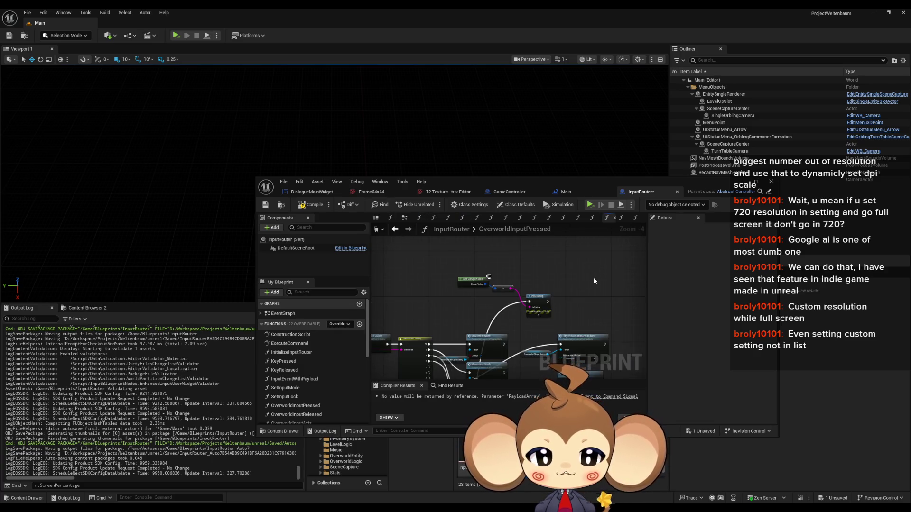
scroll(591, 277, up, 5)
key(ctrl+v)
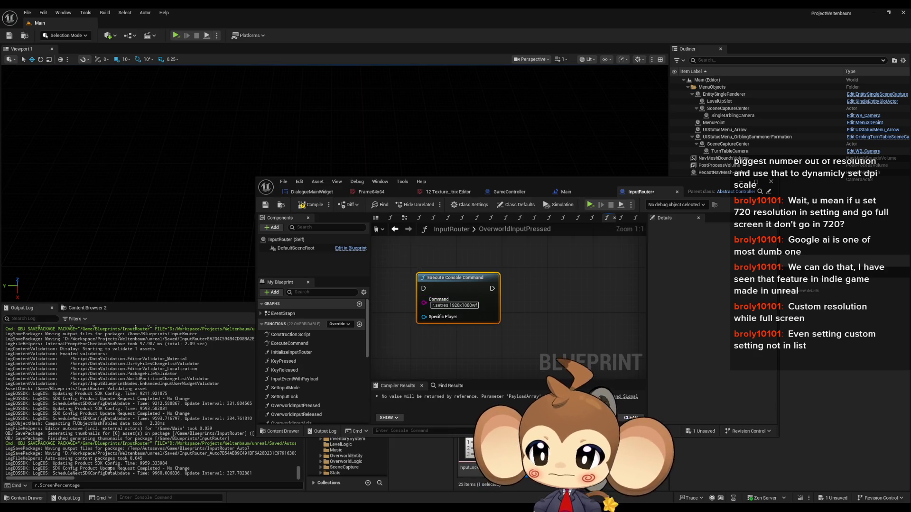
Step: Set the pasted node's Command to 'r.ScreenPercentage 0.66', reusing the console text
click(99, 484)
key(ctrl+a)
key(BackSpace)
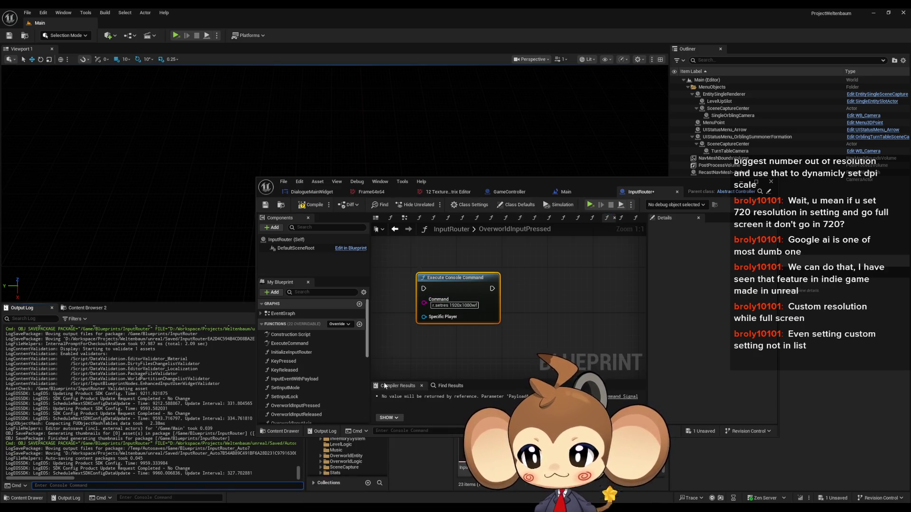
click(454, 305)
text(r.ScreenPercentage)
key(Return)
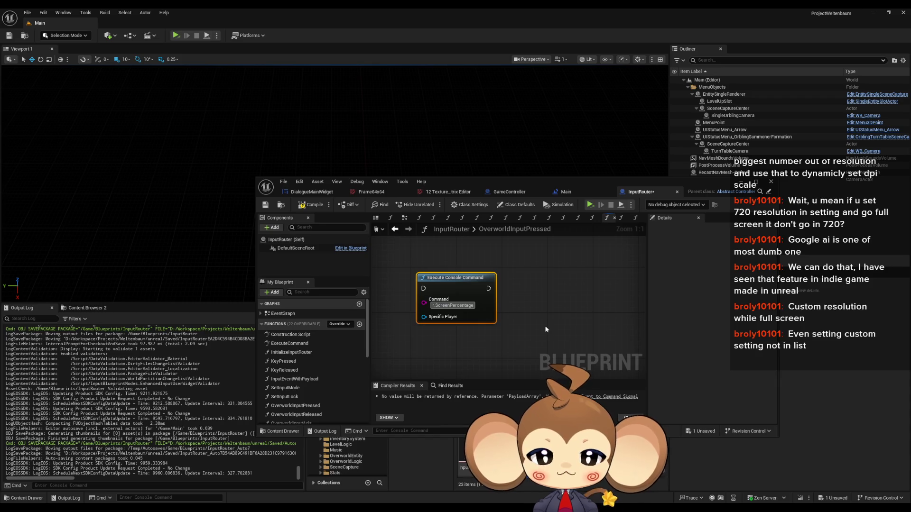
text(0.66)
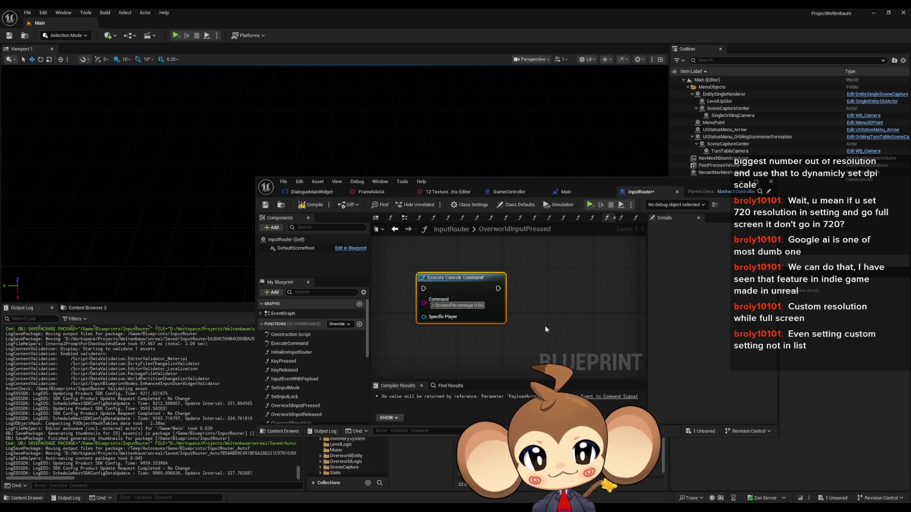
Step: Close the InputRouter Blueprint window and press Play, bringing up the save prompt
drag(412, 304, 559, 282)
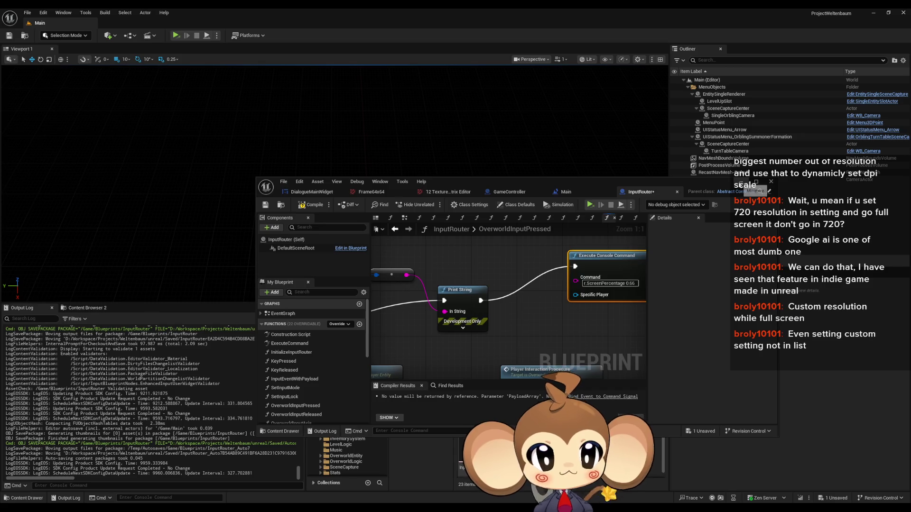
click(771, 182)
click(176, 37)
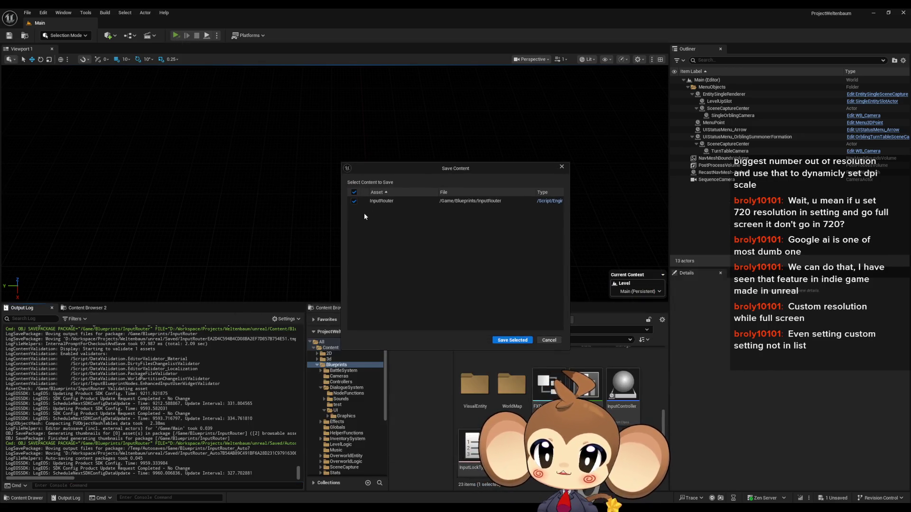
Step: Save InputRouter, start a New Game, advance Mira's dialogue to the Option 1/Option2 choice, then exit
click(509, 341)
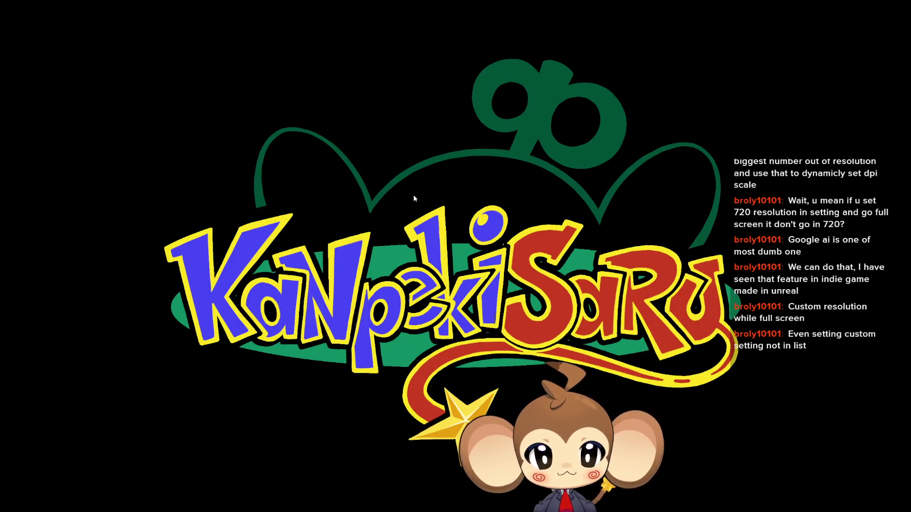
click(264, 397)
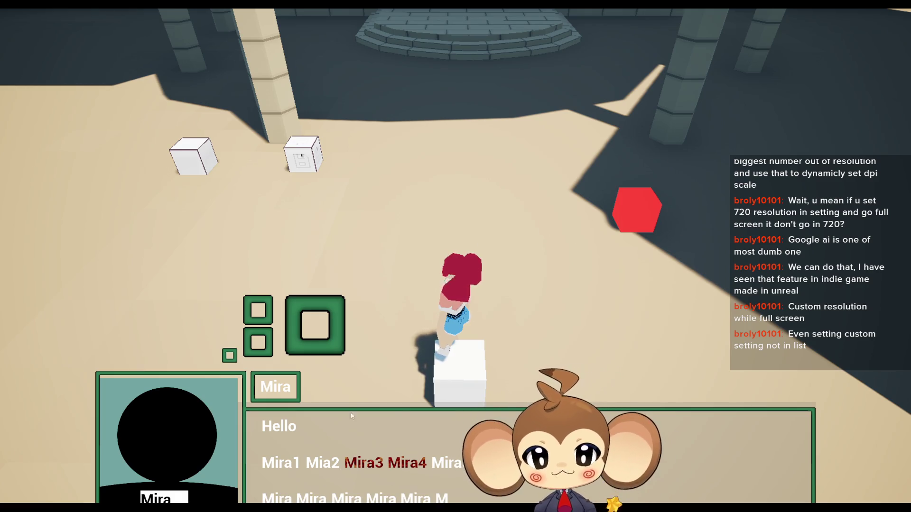
click(397, 277)
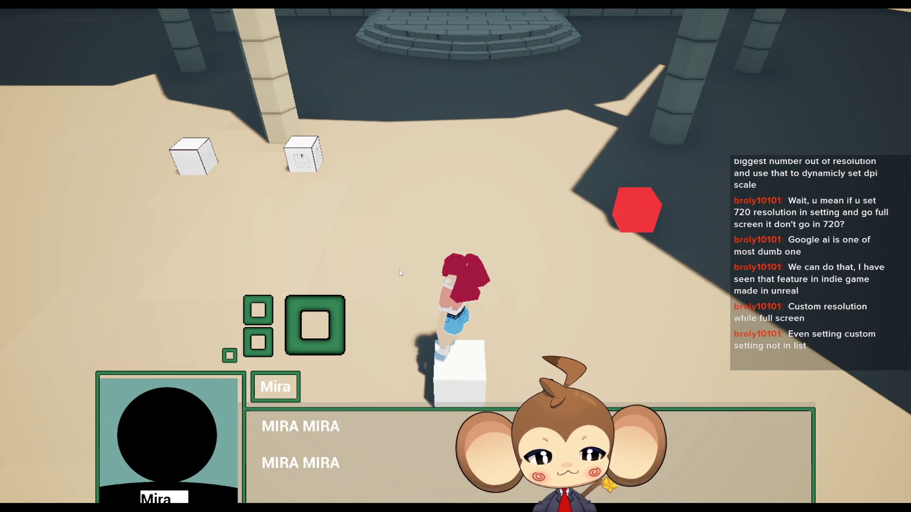
click(400, 274)
click(400, 274)
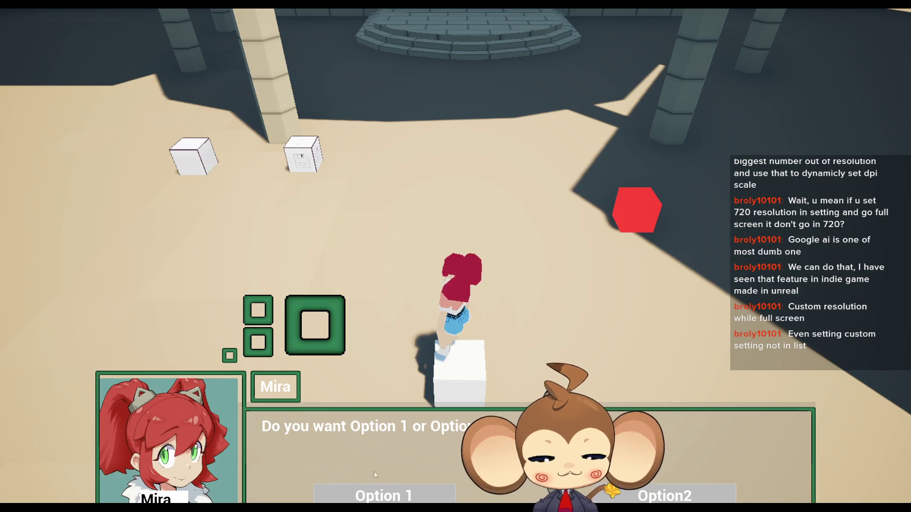
key(alt+Tab)
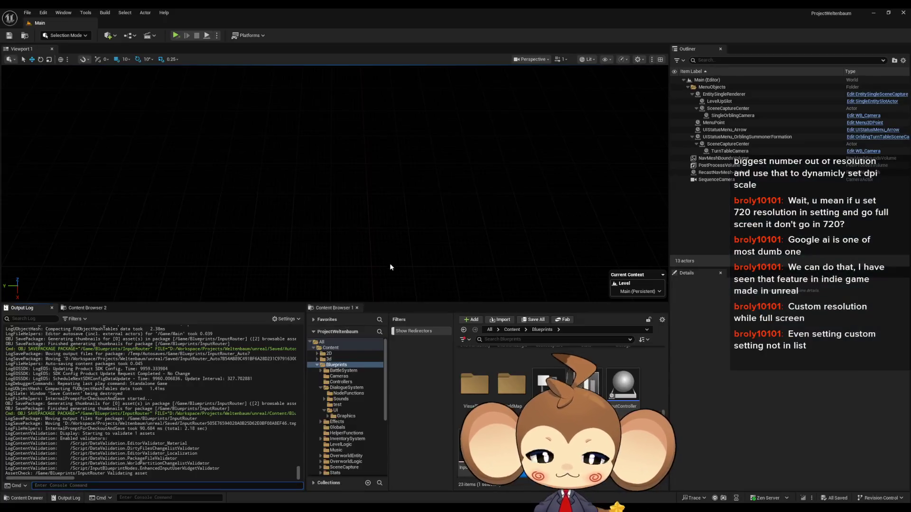
Step: Relaunch the Standalone Game and get past the press-any-key title screen
click(176, 36)
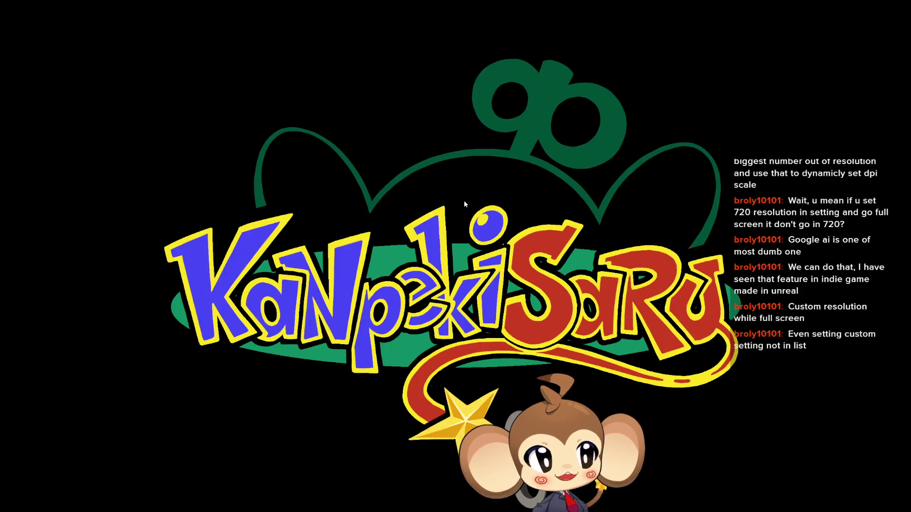
click(250, 361)
Step: Start from the title menu, play into a battle, then press Escape to quit to the editor
click(266, 430)
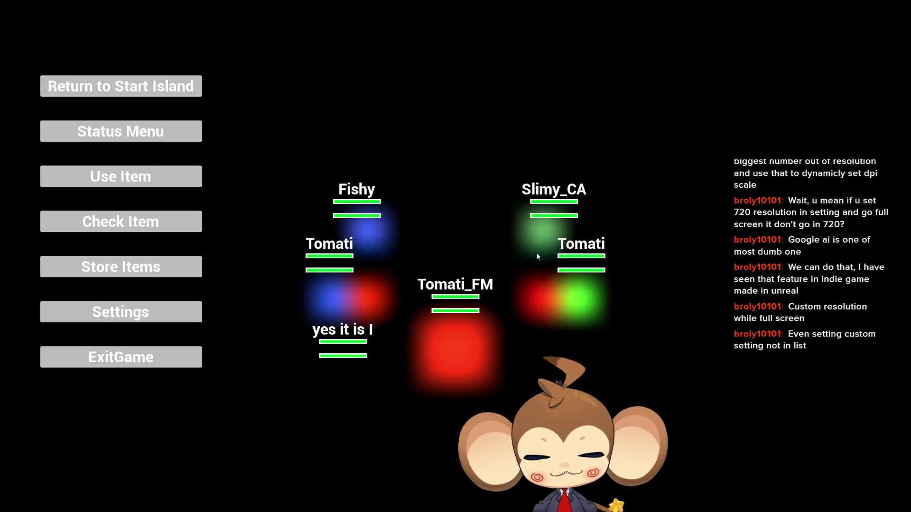
key(Escape)
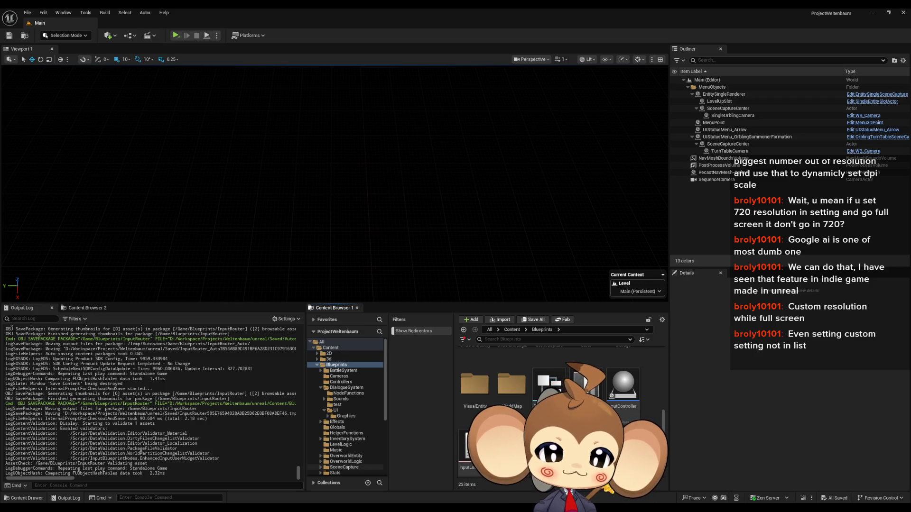
Step: Bring the InputRouter Blueprint editor forward and show the console node's Command pin
mouse_move(374, 507)
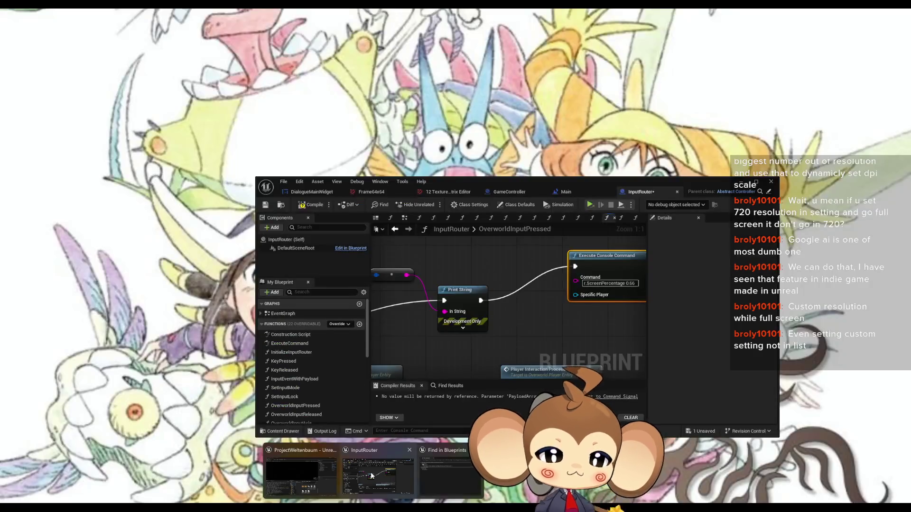
click(378, 474)
drag(559, 294, 496, 287)
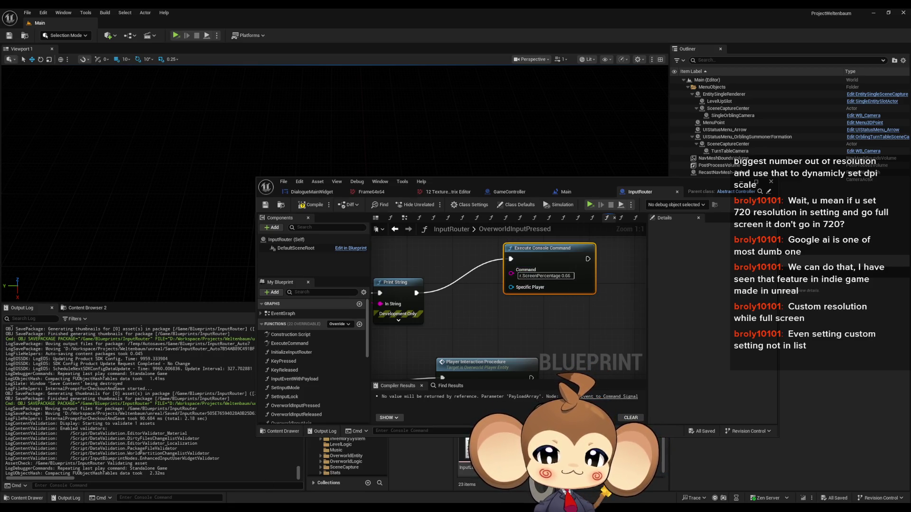
Step: Run r.ScreenPercentage from the Cmd console field to log its current value
click(104, 487)
text(r.)
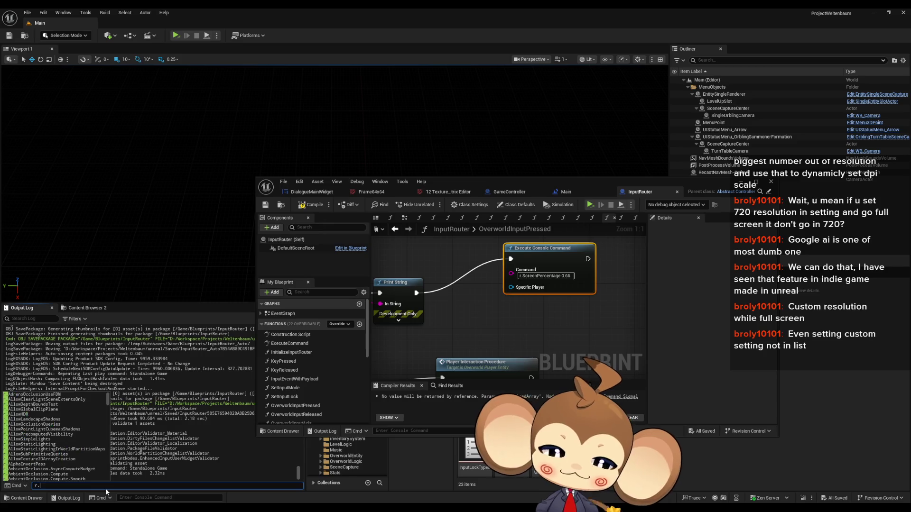
text(screenPercentage)
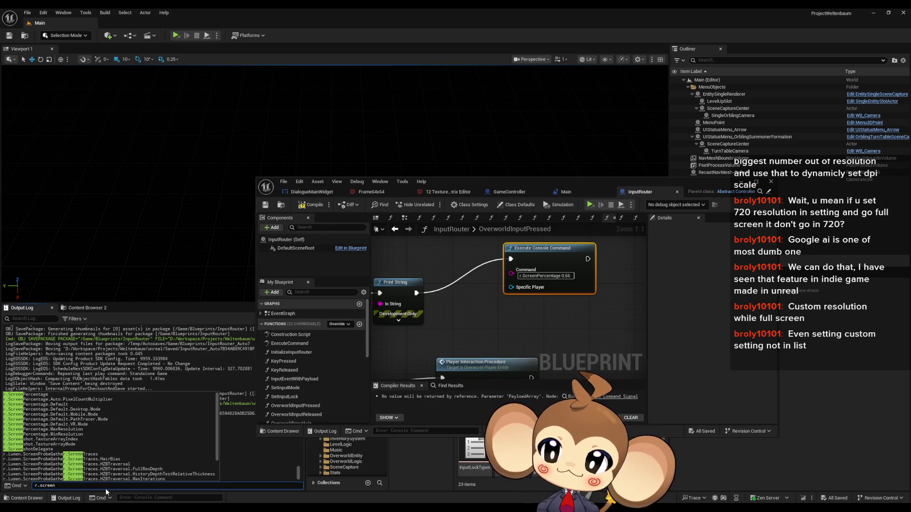
key(Down)
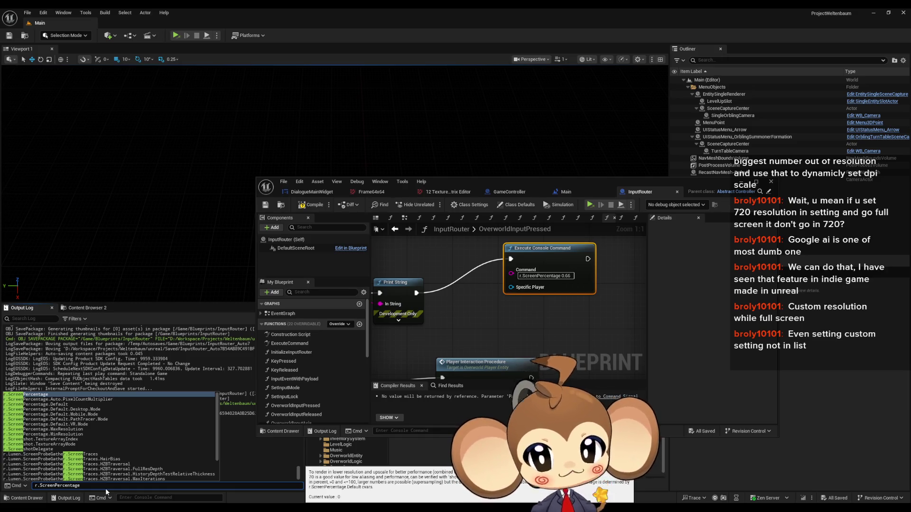
key(Return)
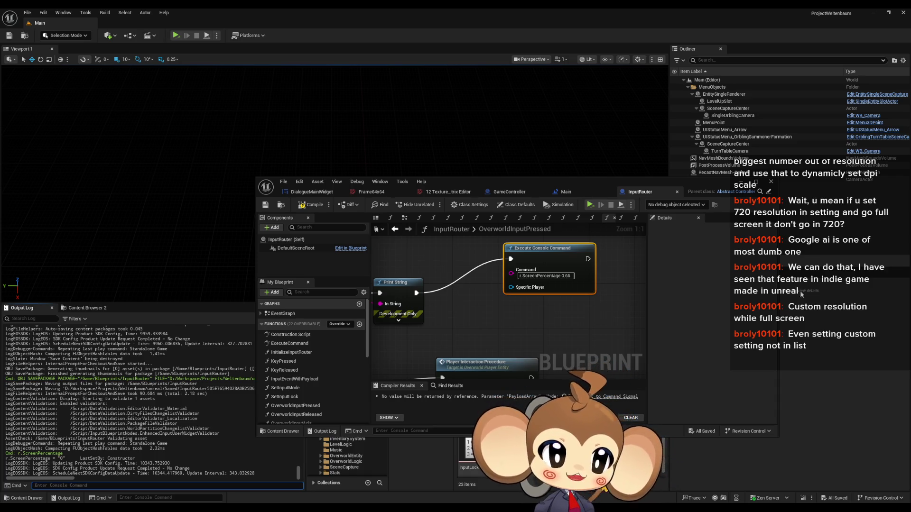
key(alt+Tab)
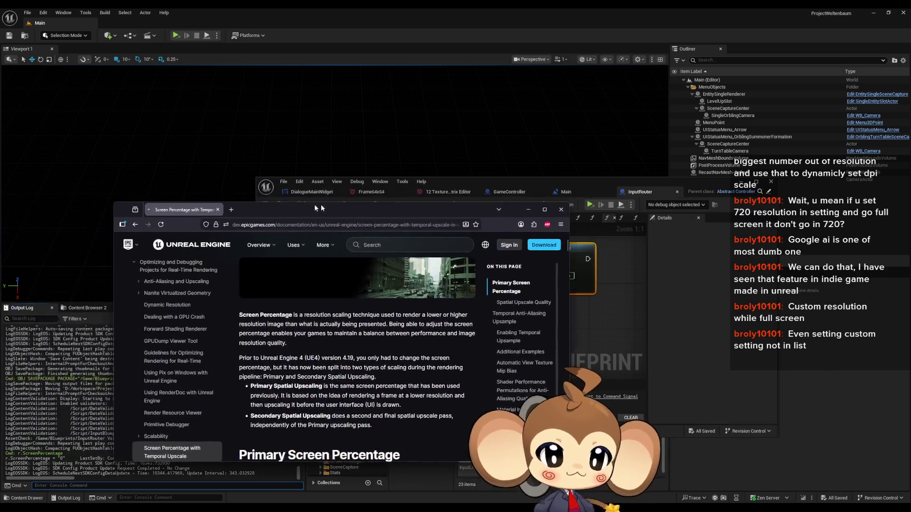
Step: Maximise the Screen Percentage docs and compare the upsample disabled and enabled images
double_click(334, 204)
scroll(247, 223, down, 7)
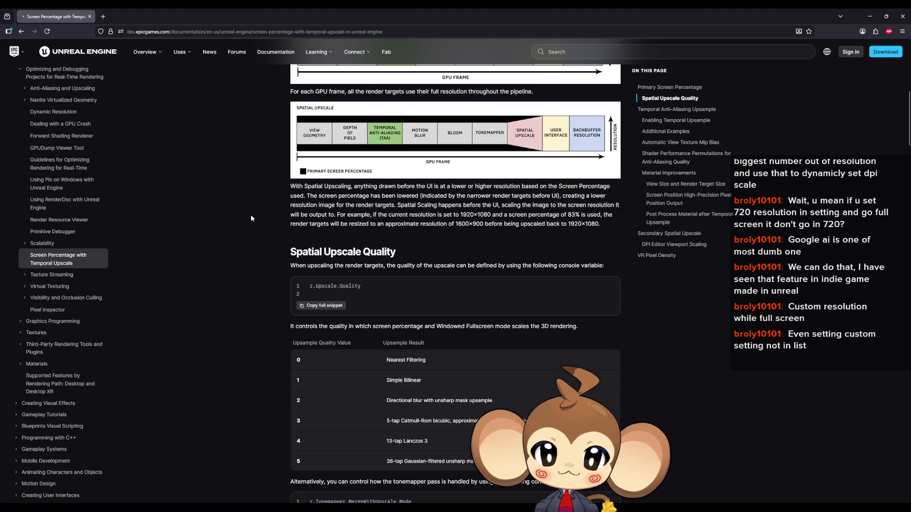
scroll(295, 277, down, 4)
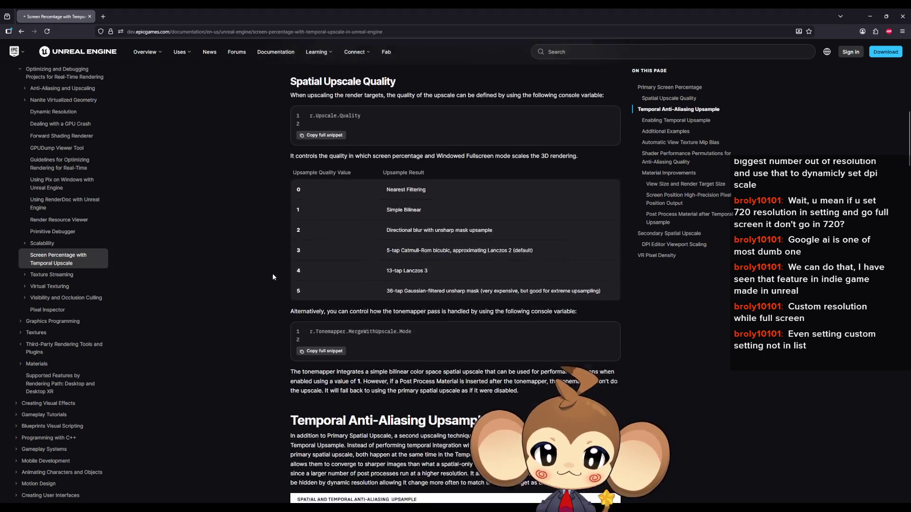
scroll(273, 276, down, 5)
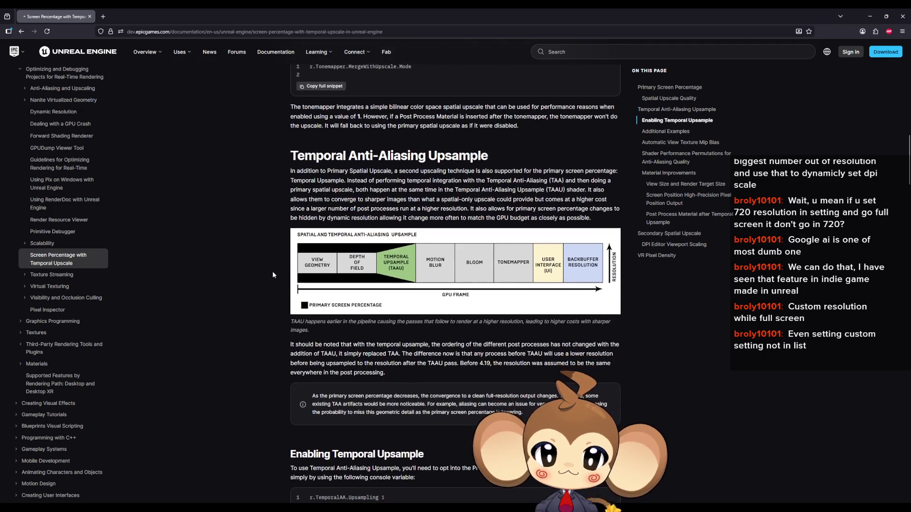
scroll(272, 270, down, 10)
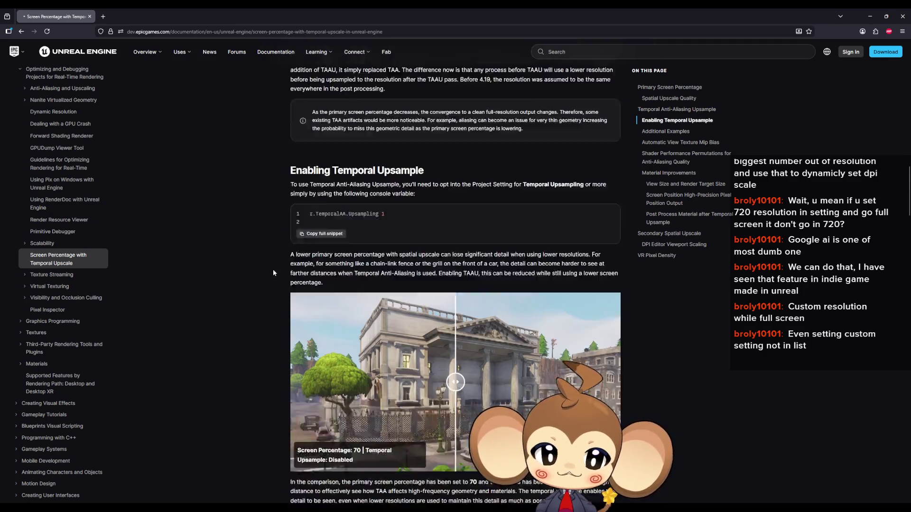
scroll(272, 269, up, 2)
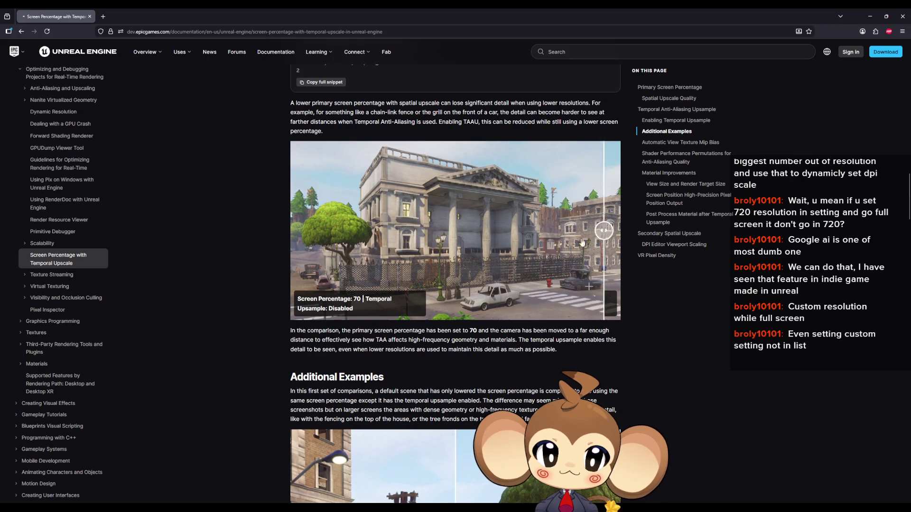
mouse_move(390, 238)
mouse_down()
mouse_move(585, 248)
mouse_move(503, 254)
mouse_move(535, 262)
mouse_move(395, 258)
mouse_up()
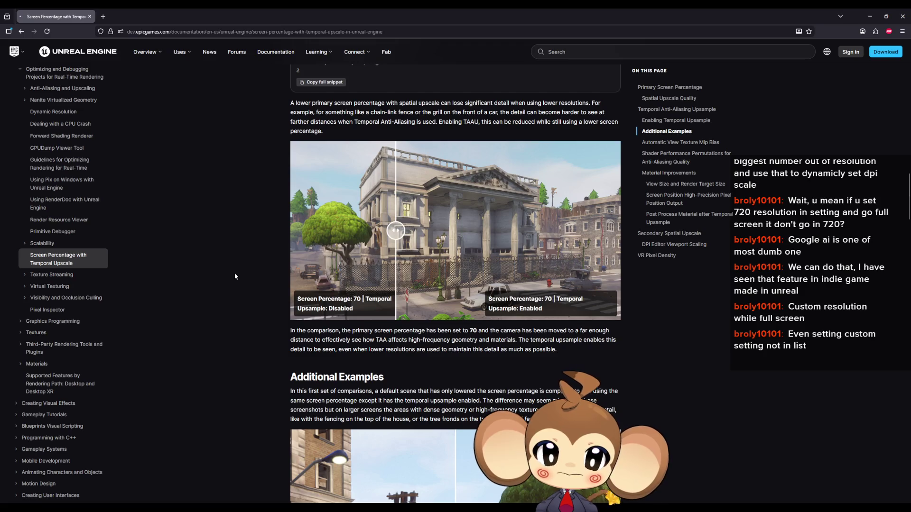
Step: Read the rest of the Temporal Upscale guide, then minimise the browser
scroll(230, 267, down, 1)
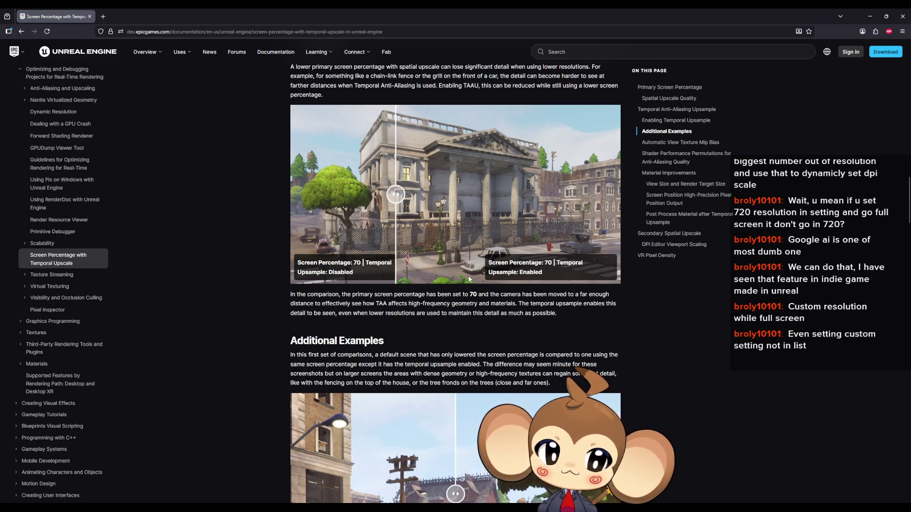
scroll(474, 279, down, 5)
scroll(469, 275, down, 4)
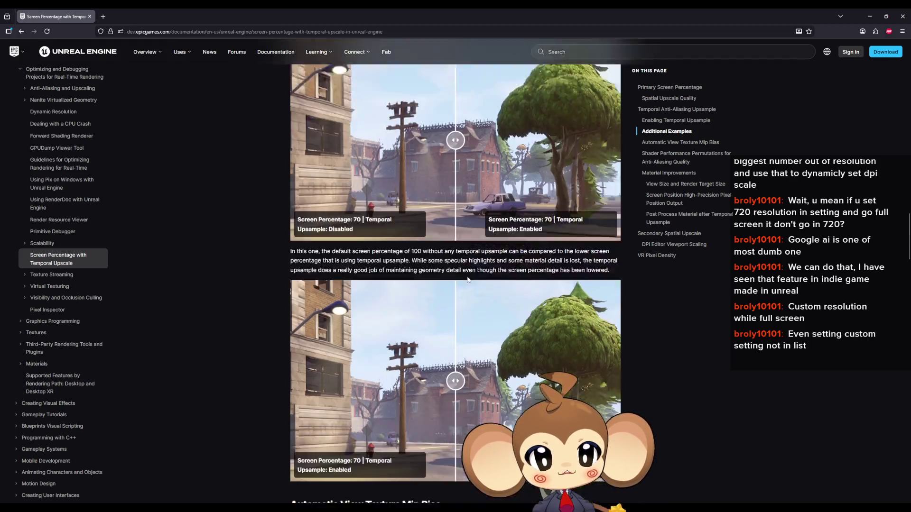
scroll(468, 274, down, 5)
scroll(464, 276, down, 9)
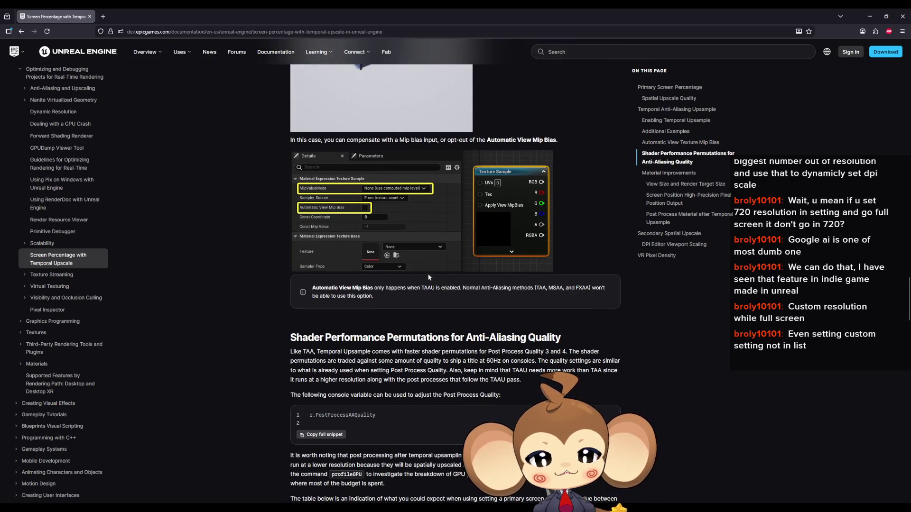
scroll(429, 278, down, 3)
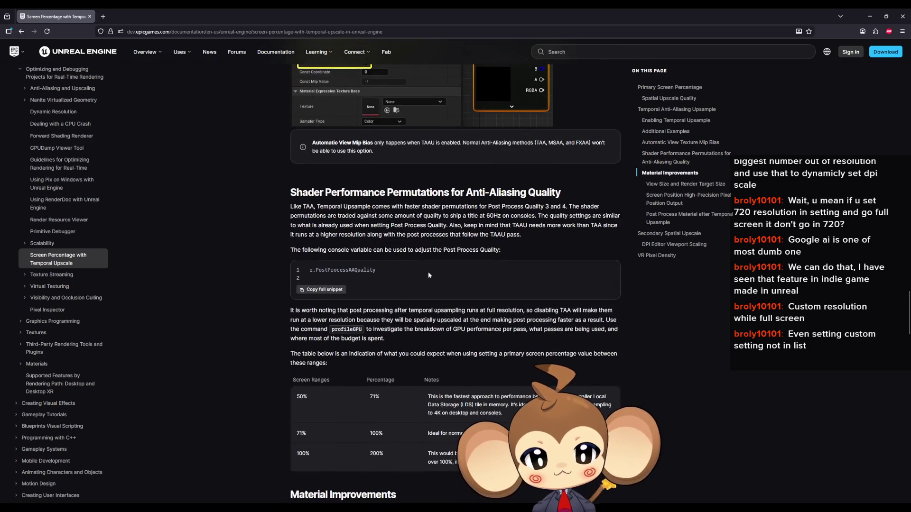
scroll(428, 272, down, 3)
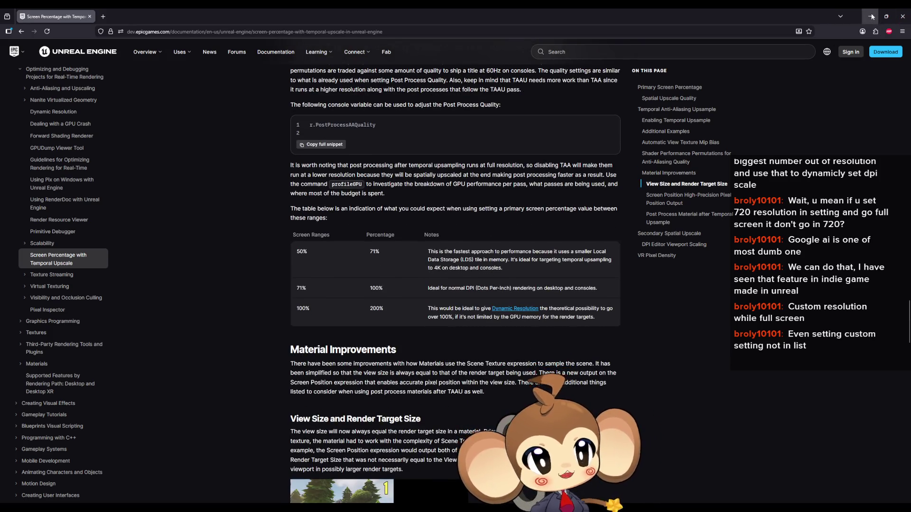
click(872, 16)
Step: Change the console command to r.ScreenPercentage 66.666, close the Blueprint and bring up Save Content
double_click(565, 276)
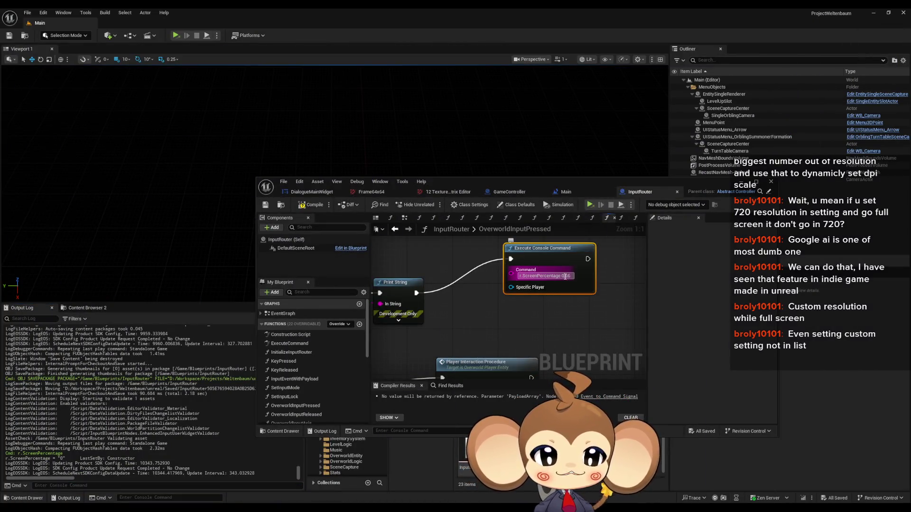
text(66.66)
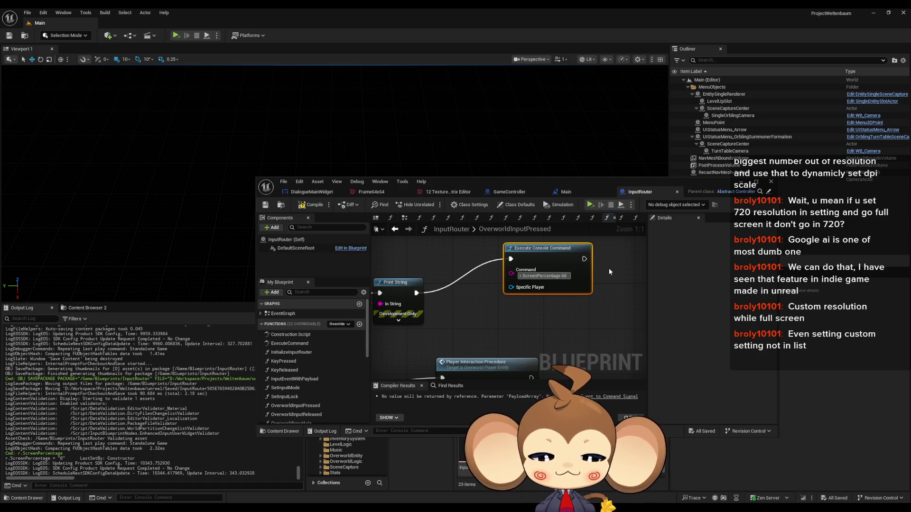
text(66)
key(Return)
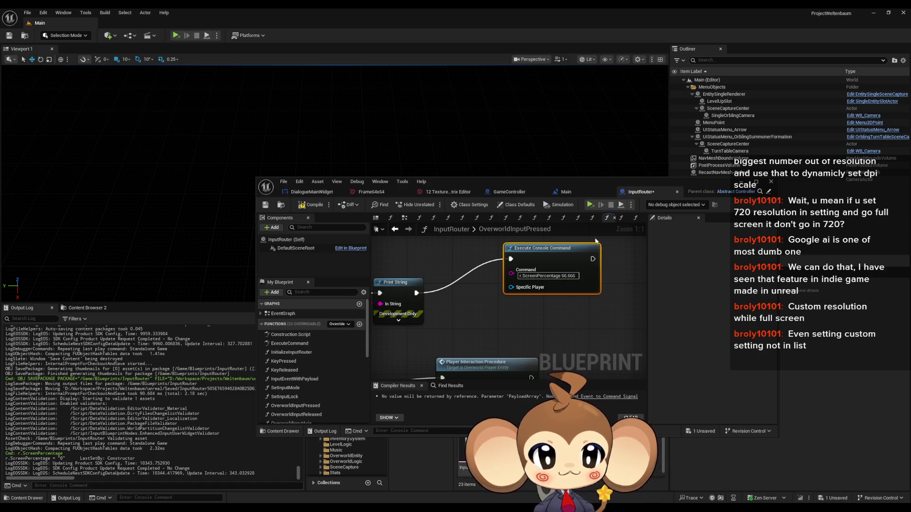
click(741, 182)
key(ctrl+shift+s)
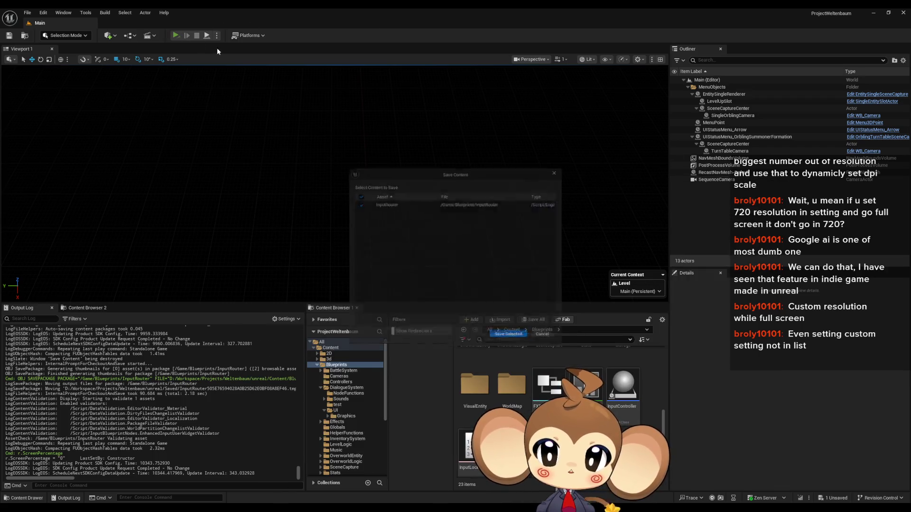
Step: Save InputRouter, start a game from the title menu to test r.ScreenPercentage 66.666, then stop playing
click(505, 341)
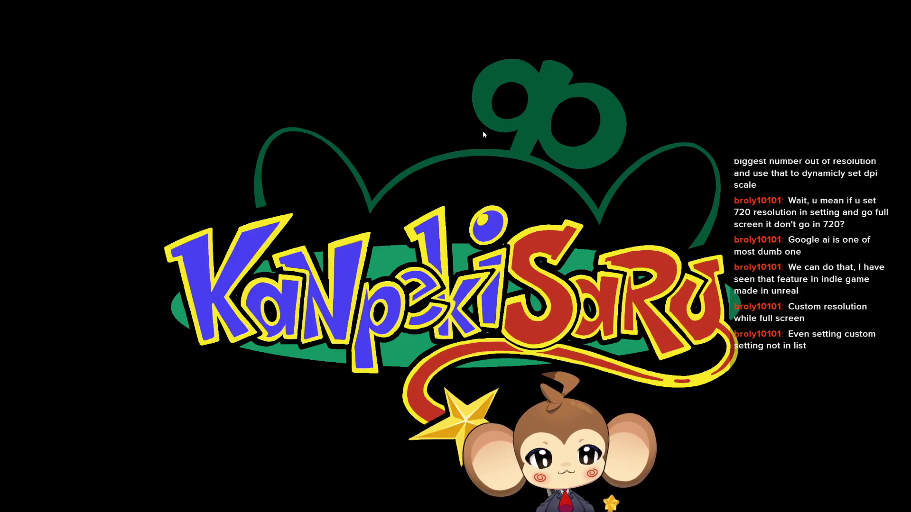
key(space)
click(159, 434)
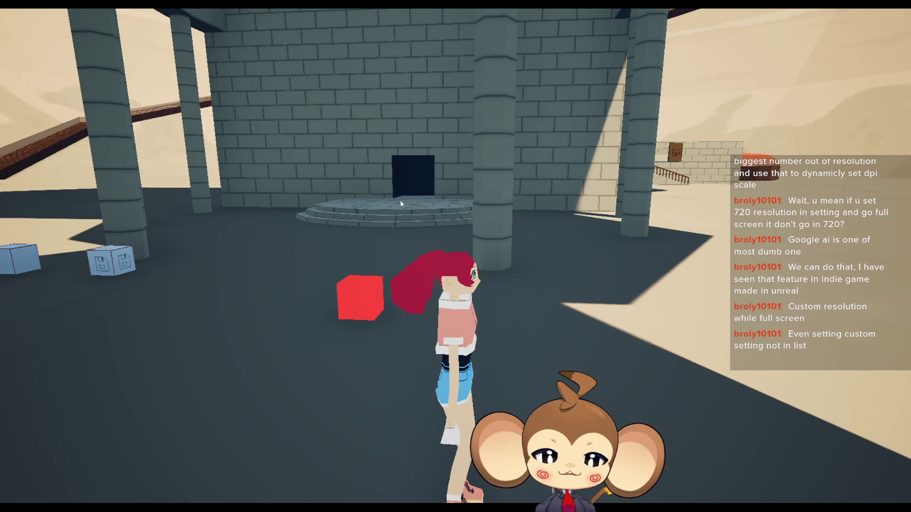
key(Escape)
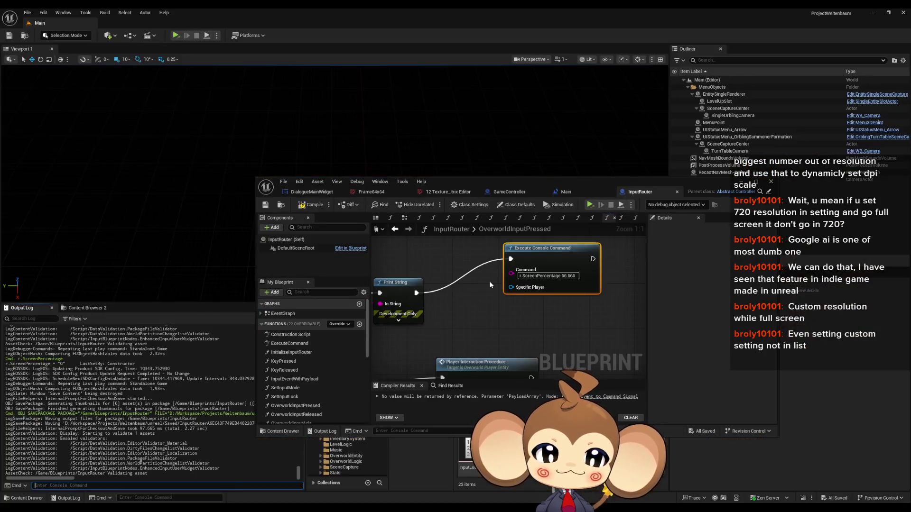
Step: Wire the U key press event to the Execute Console Command node
scroll(488, 280, down, 5)
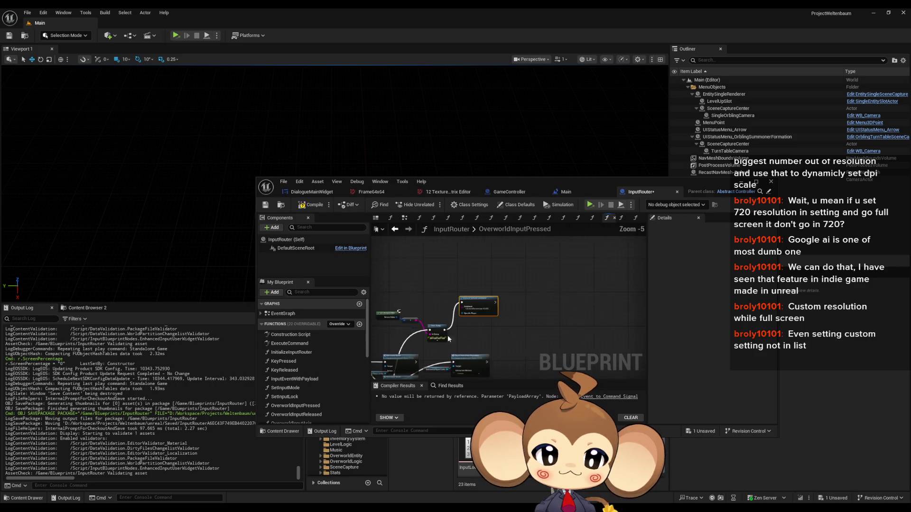
scroll(431, 279, up, 5)
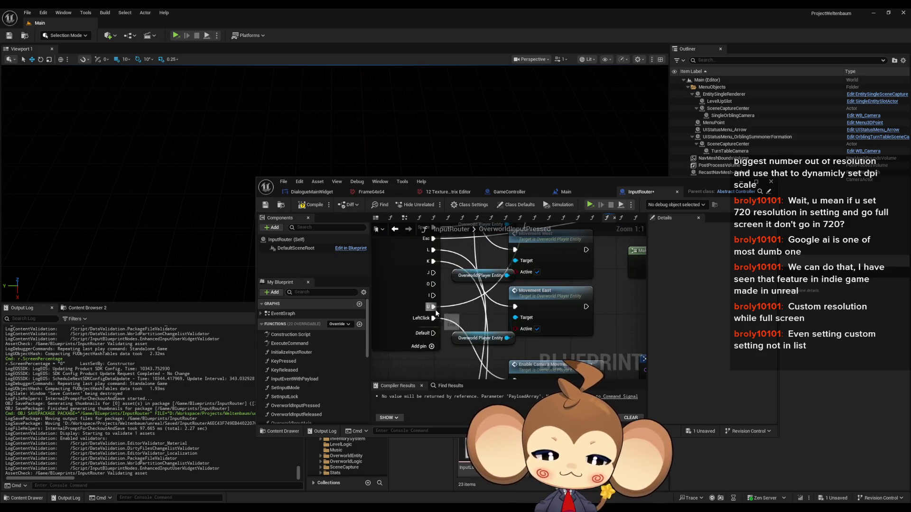
scroll(437, 311, down, 6)
scroll(508, 282, up, 4)
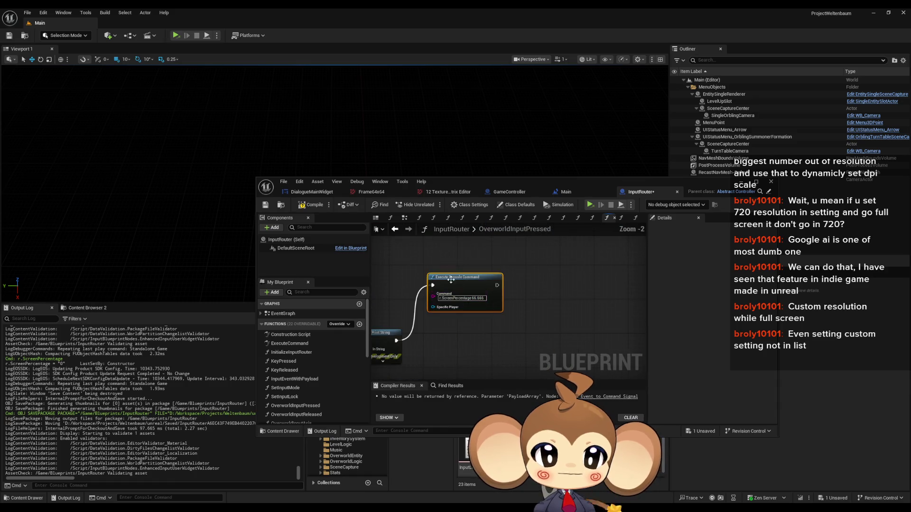
mouse_move(579, 285)
mouse_down()
mouse_move(376, 366)
mouse_move(436, 248)
mouse_move(427, 303)
mouse_move(498, 355)
mouse_move(510, 285)
mouse_up()
Step: Replace 66.666 with 0 so the command reads r.ScreenPercentage 0
scroll(517, 297, up, 2)
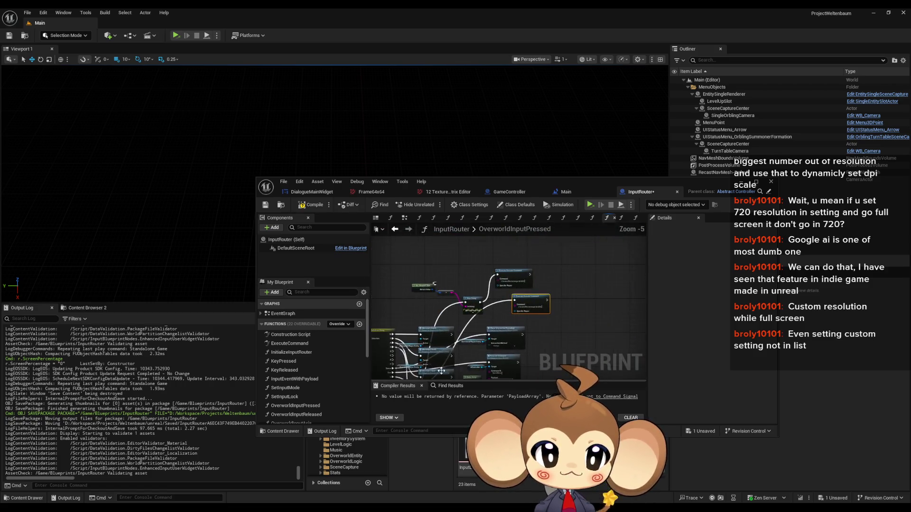
double_click(523, 289)
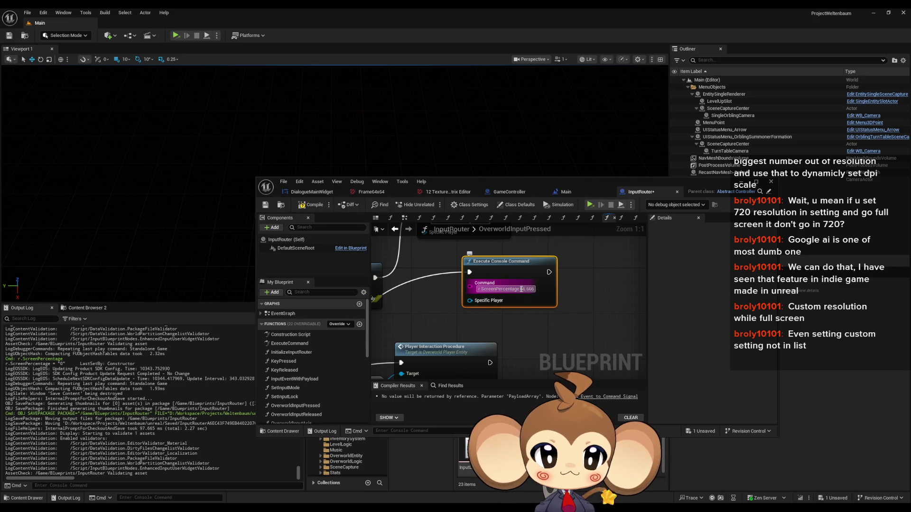
text(0)
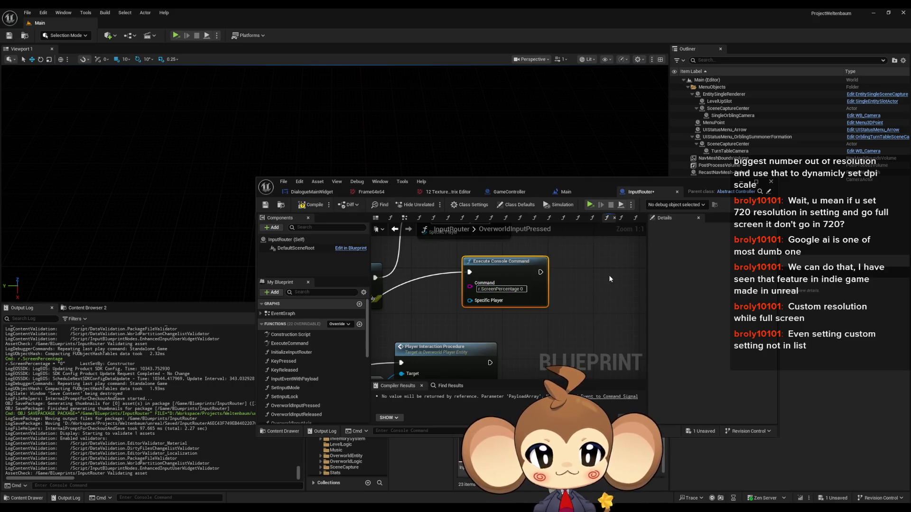
click(217, 35)
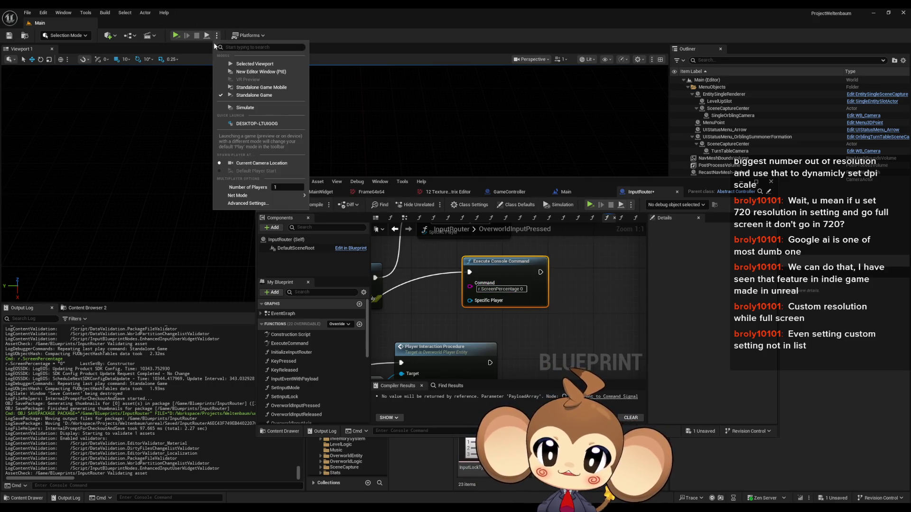
Step: Play the level in the Selected Viewport, load the saved game and fill the screen with F11
click(256, 64)
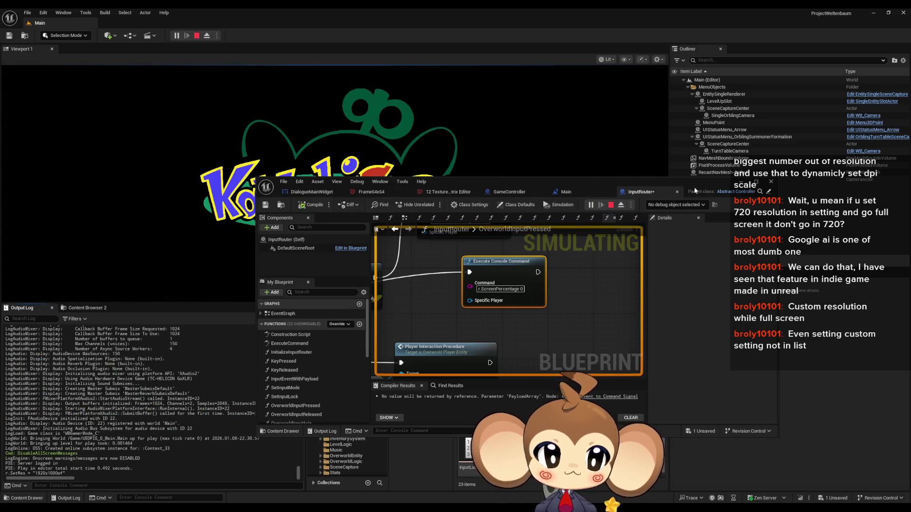
mouse_move(508, 180)
mouse_down()
mouse_move(757, 420)
mouse_move(696, 313)
mouse_up()
click(131, 257)
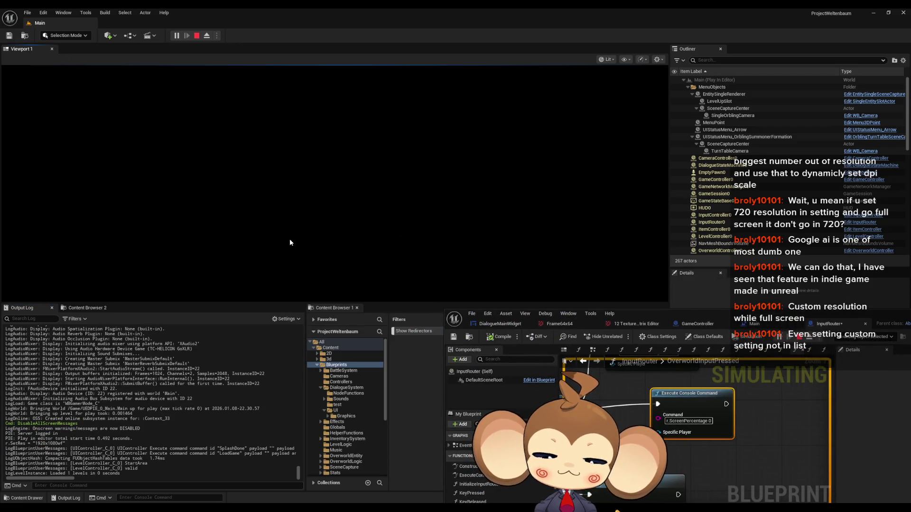
key(F11)
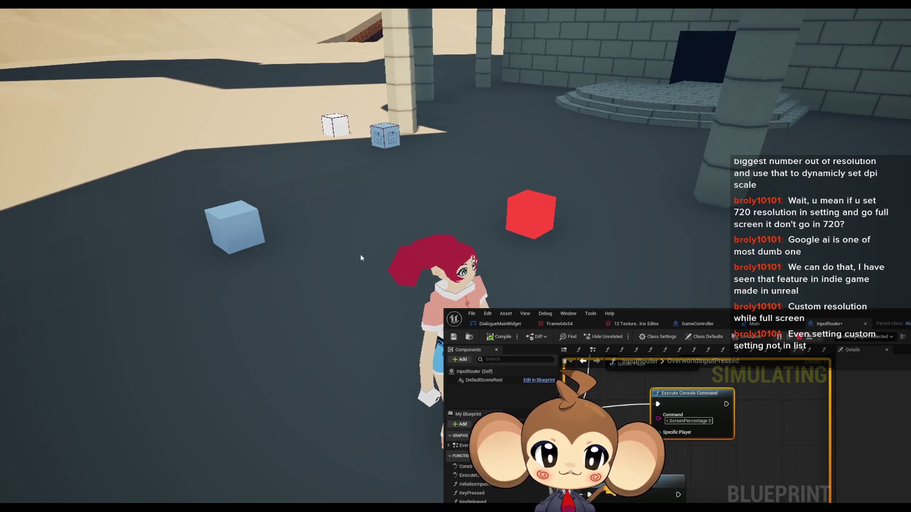
Step: Set the Blueprint debug object to InputRouter0, then stop the play session
click(861, 337)
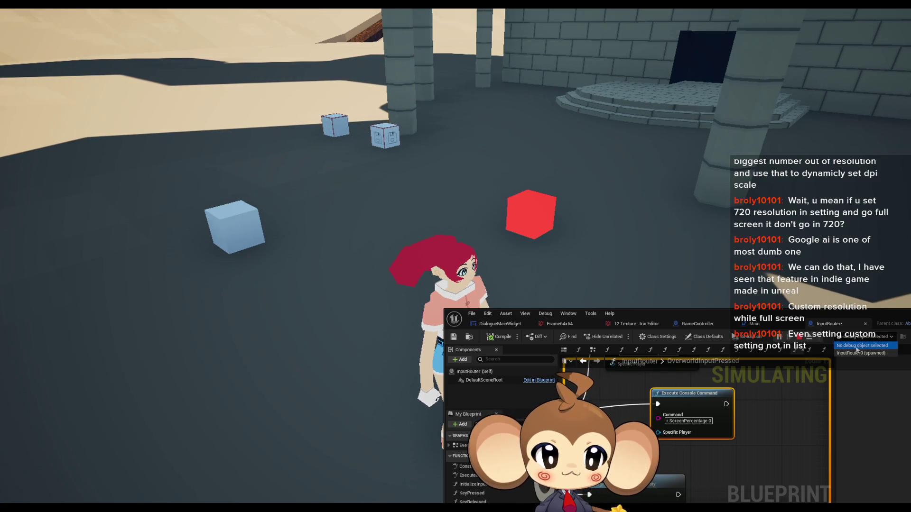
click(847, 357)
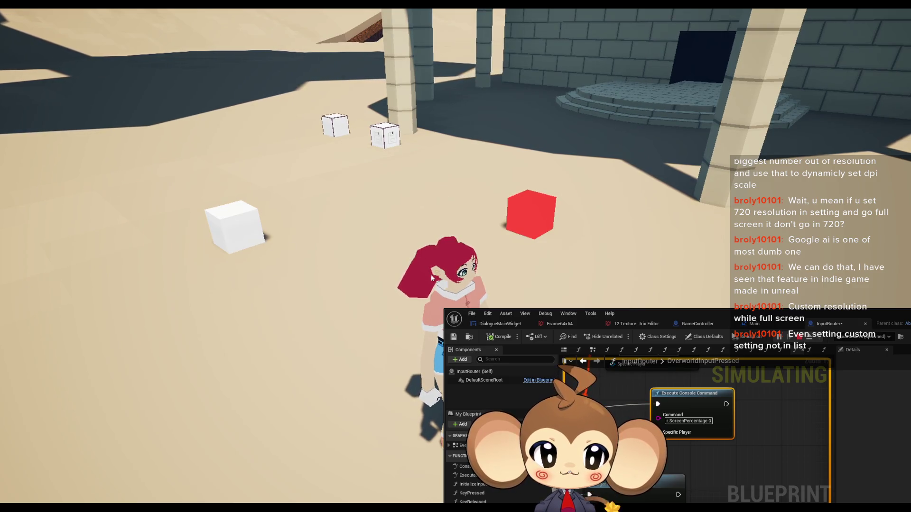
key(Escape)
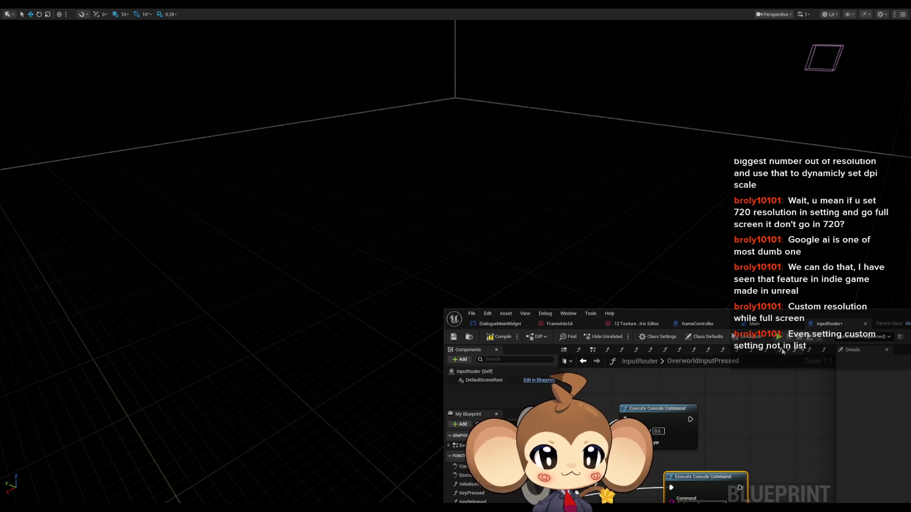
click(357, 271)
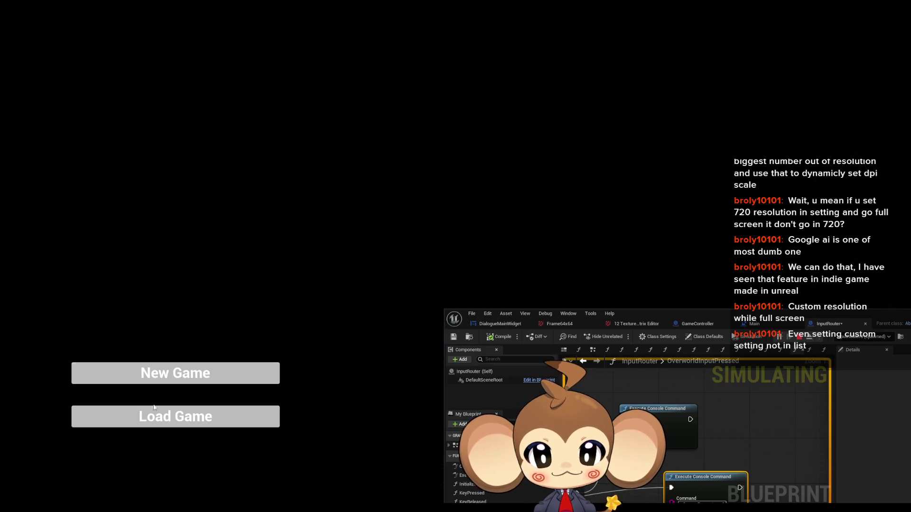
click(155, 423)
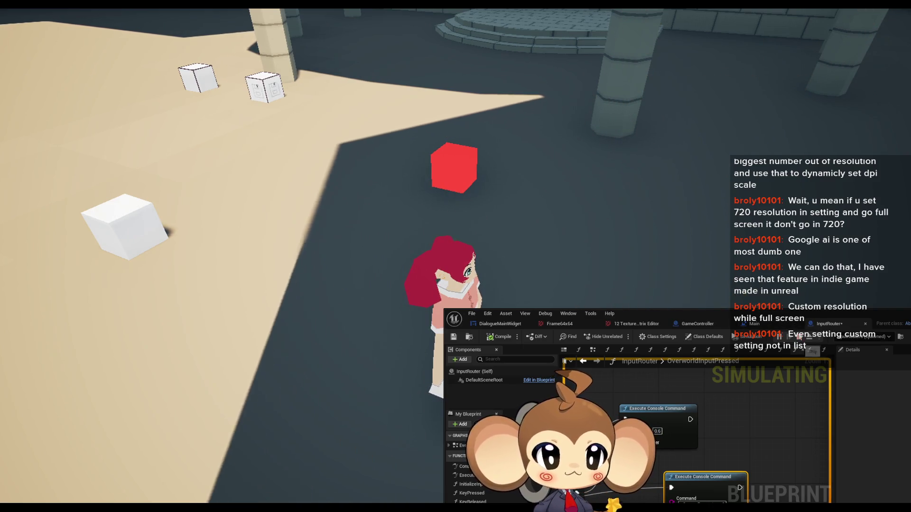
click(799, 336)
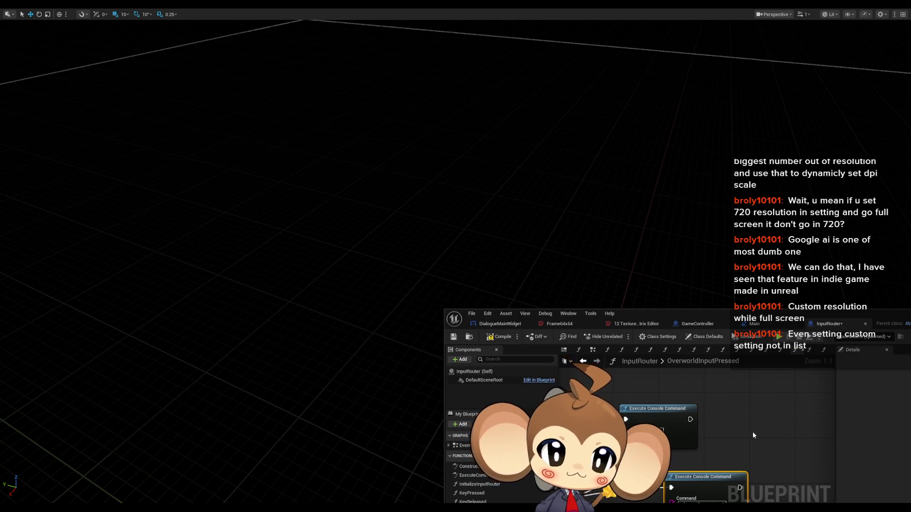
Step: Save InputRouter, run a Standalone Game, load the saved game, switch it to windowed, then close it
click(821, 338)
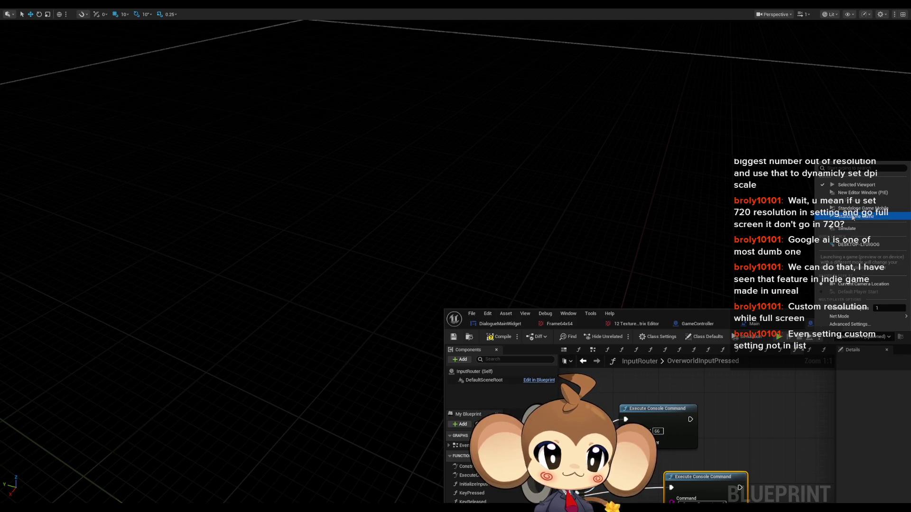
click(853, 217)
click(503, 337)
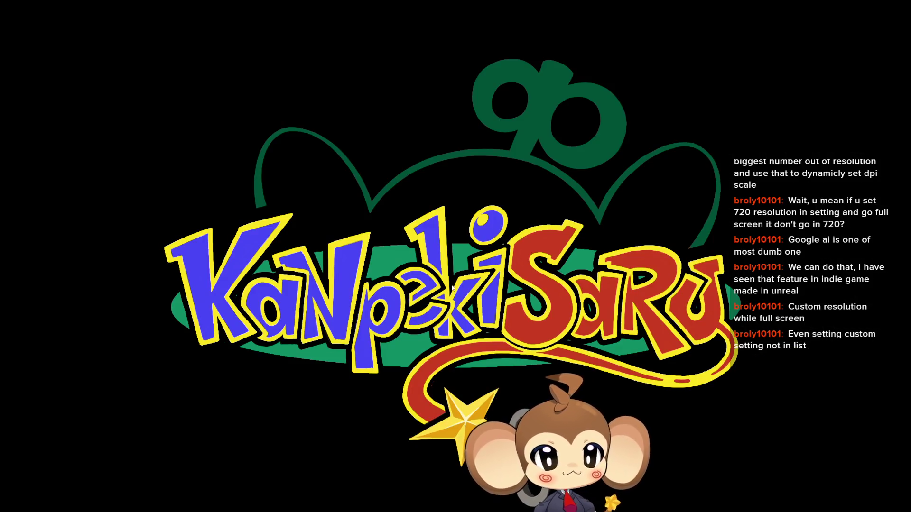
click(181, 431)
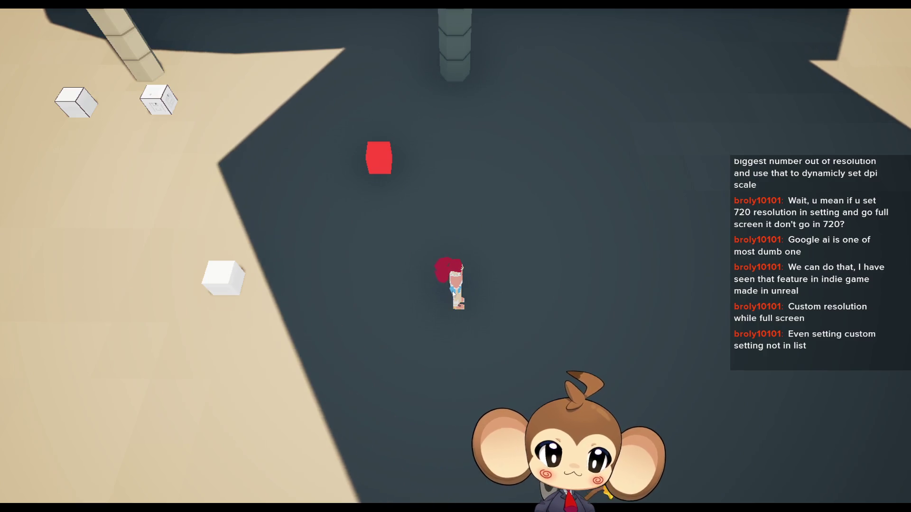
key(alt+Return)
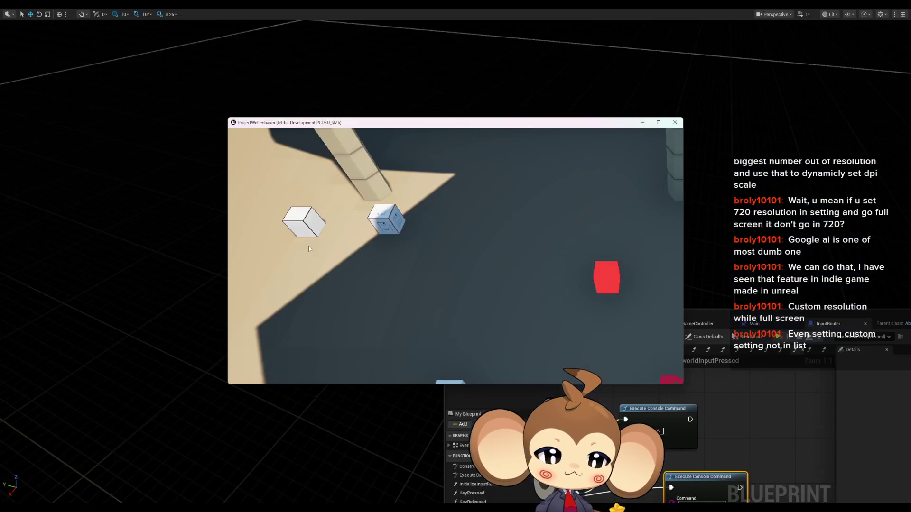
key(Escape)
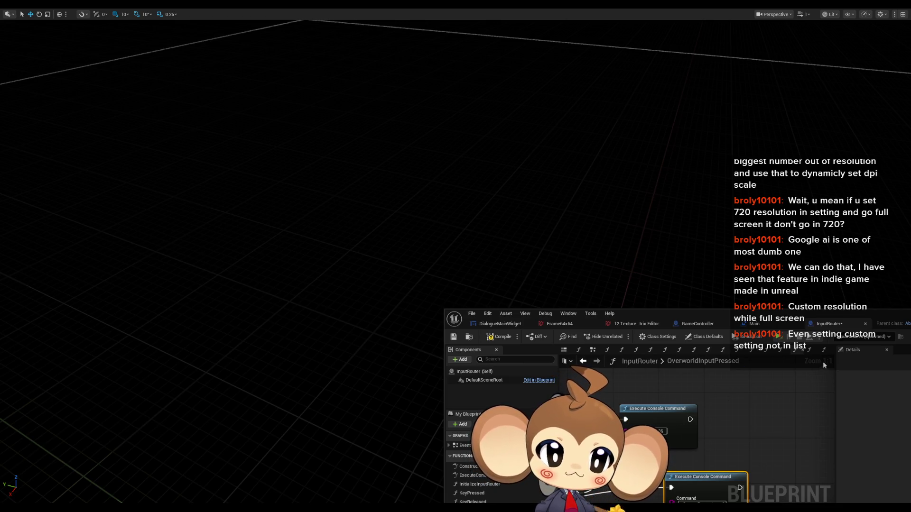
Step: Relaunch the standalone game after saving InputRouter, then close the black game window
key(ctrl+shift+s)
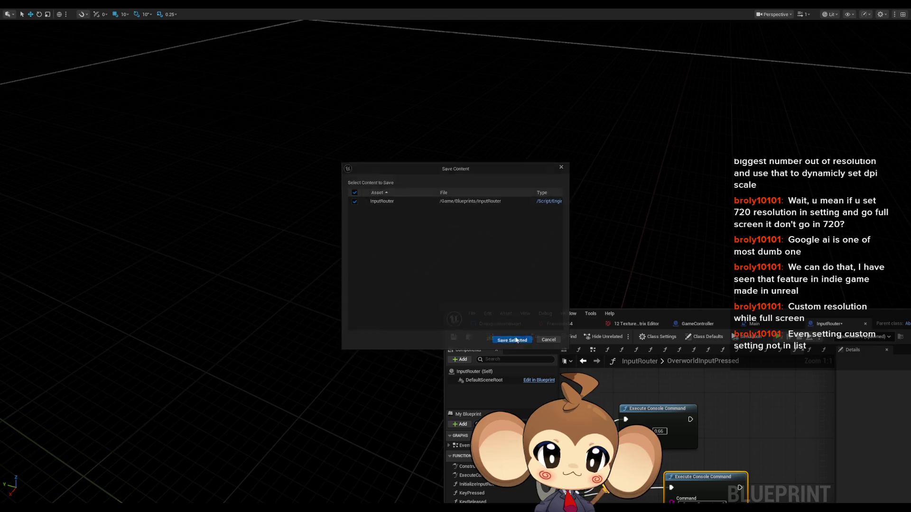
click(515, 340)
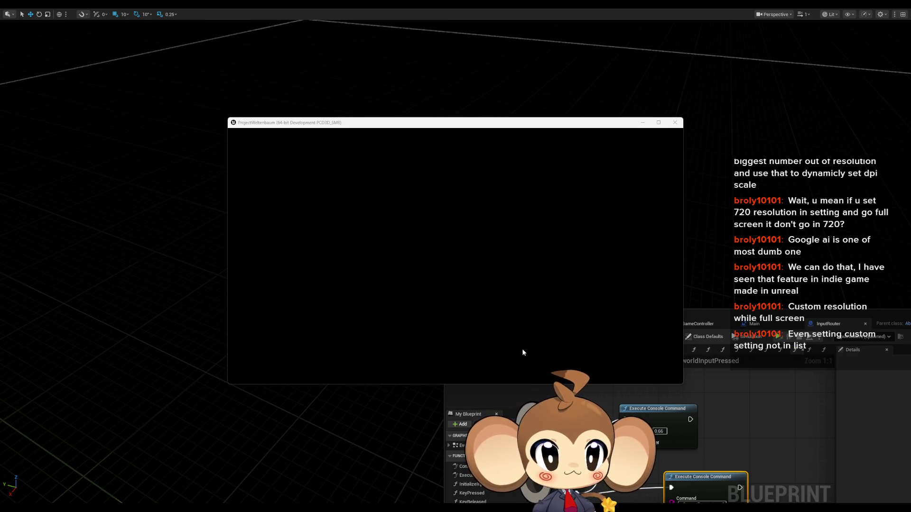
click(674, 122)
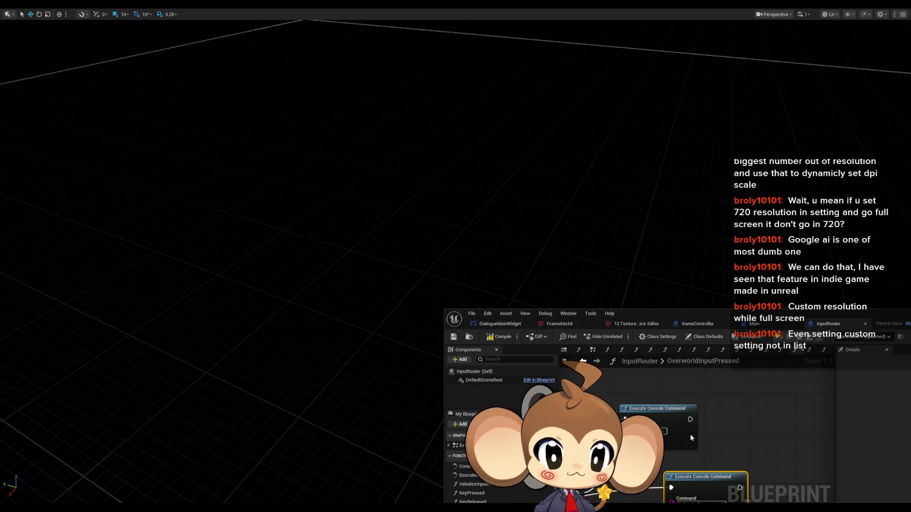
Step: Change the upper console command's value from 0 to 66
mouse_move(722, 460)
mouse_down()
mouse_move(719, 401)
mouse_move(697, 395)
mouse_up()
click(708, 446)
key(BackSpace)
text(66)
key(Return)
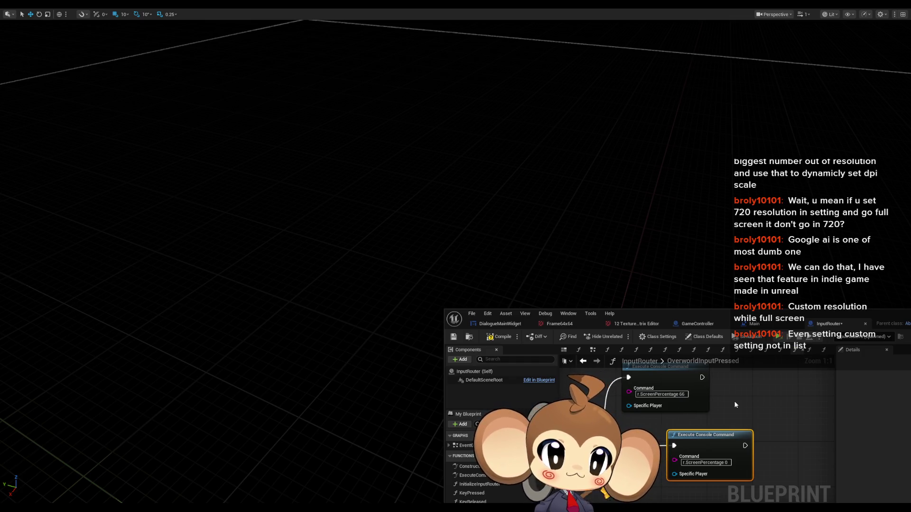
key(ctrl+shift+s)
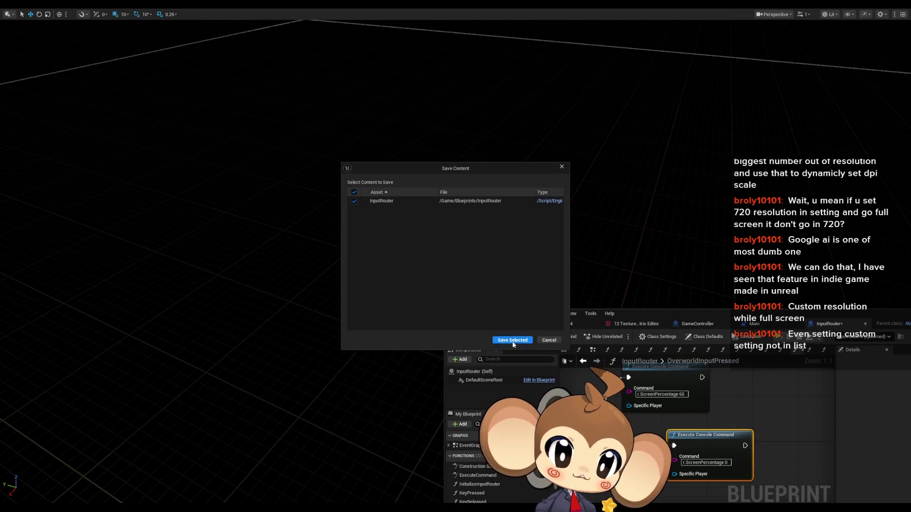
Step: Save InputRouter, load the game standalone, zoom the camera at screen percentage 66, then close it windowed
click(512, 340)
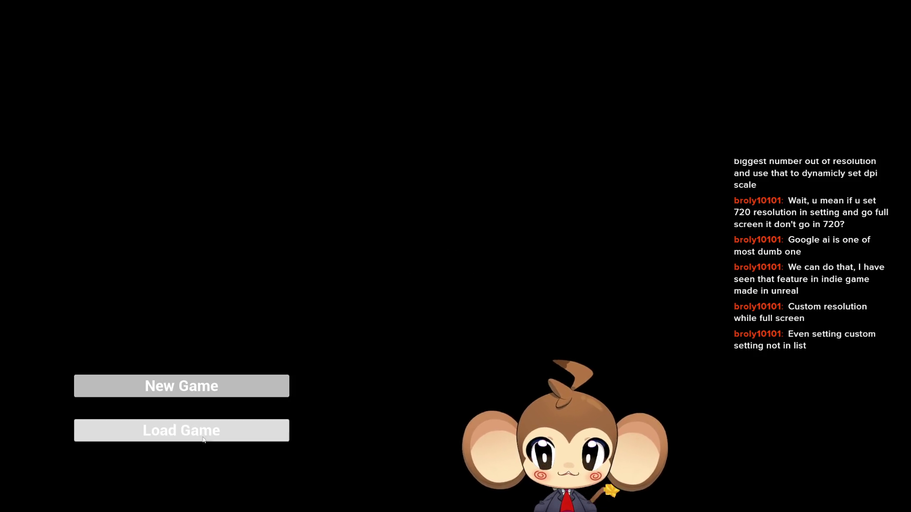
click(204, 434)
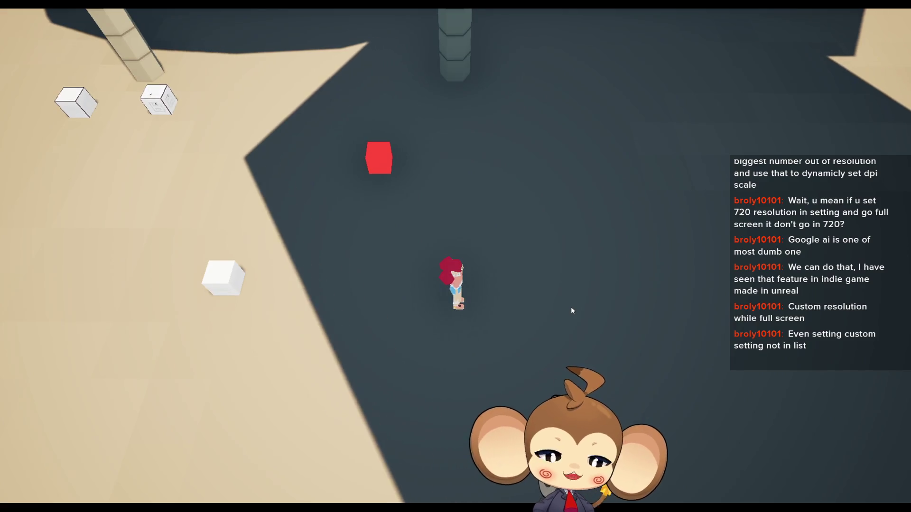
scroll(565, 313, up, 5)
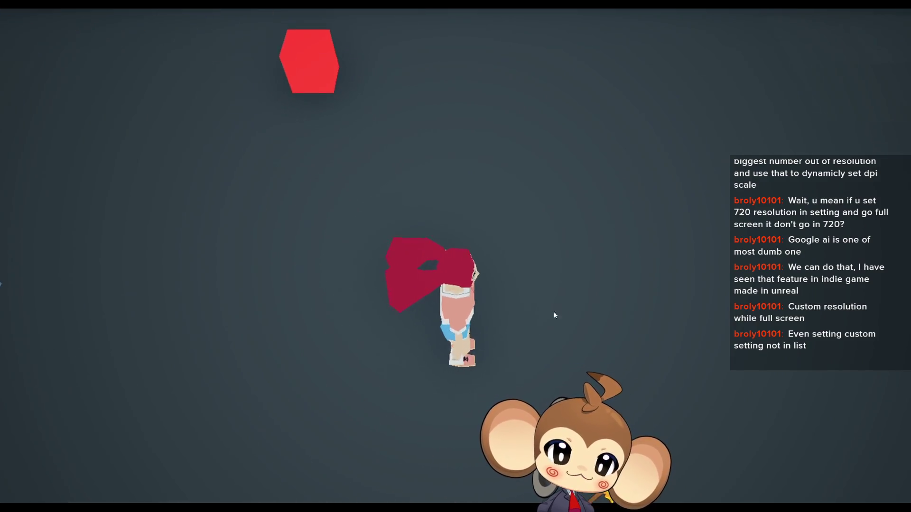
scroll(554, 315, down, 5)
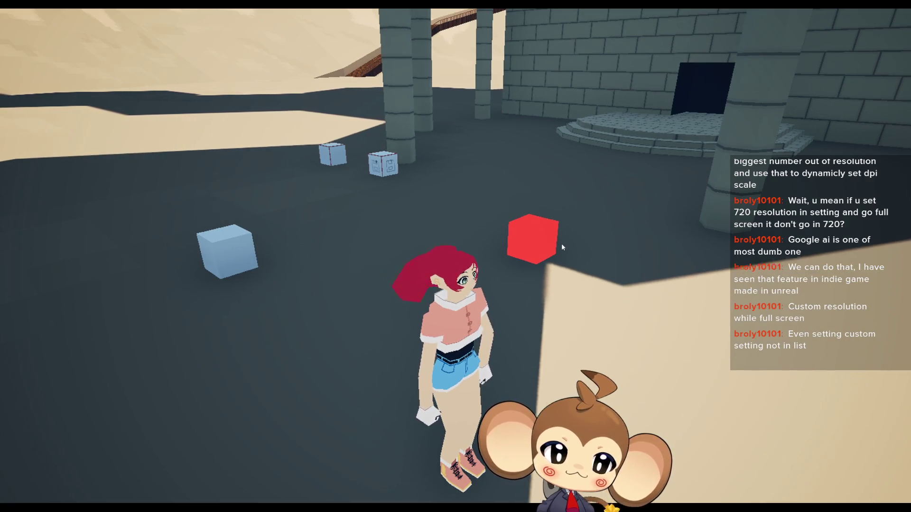
scroll(561, 244, down, 5)
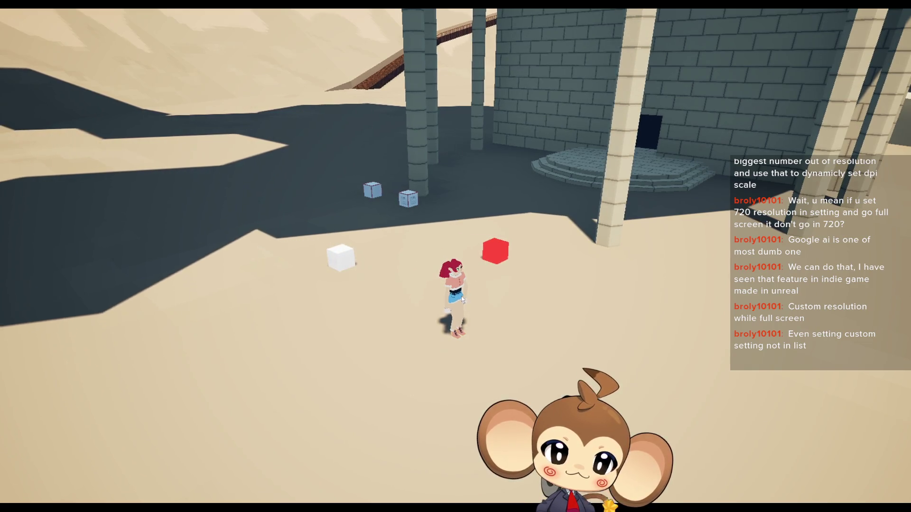
key(alt+Return)
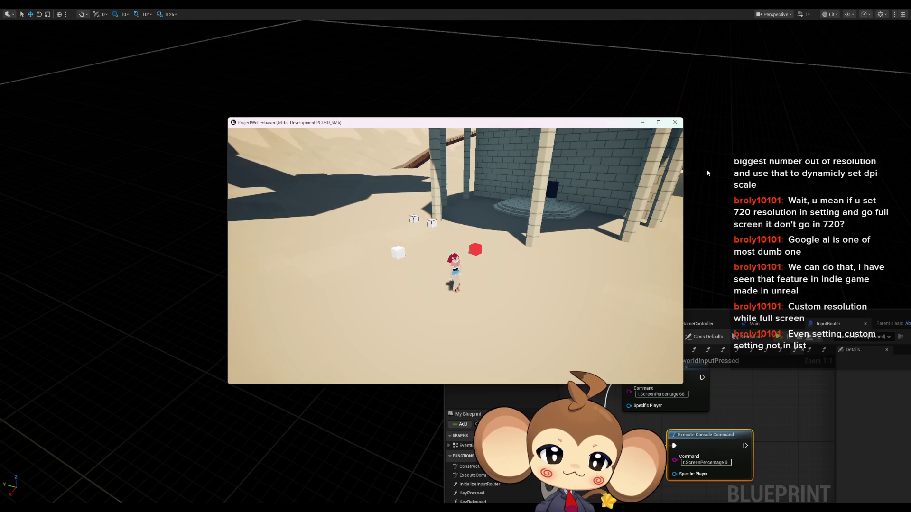
click(675, 122)
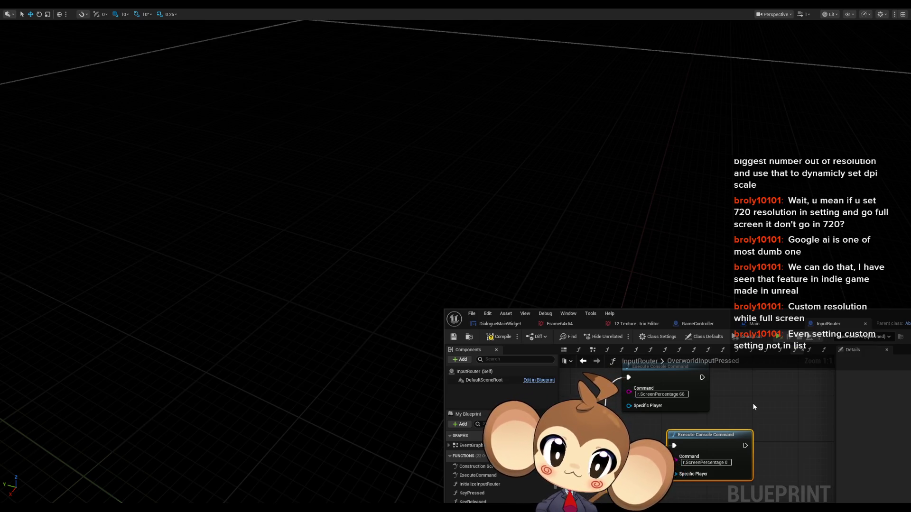
Step: Restore the full editor layout and type r.ui in the console to list matching commands
drag(750, 404, 756, 389)
scroll(756, 389, down, 4)
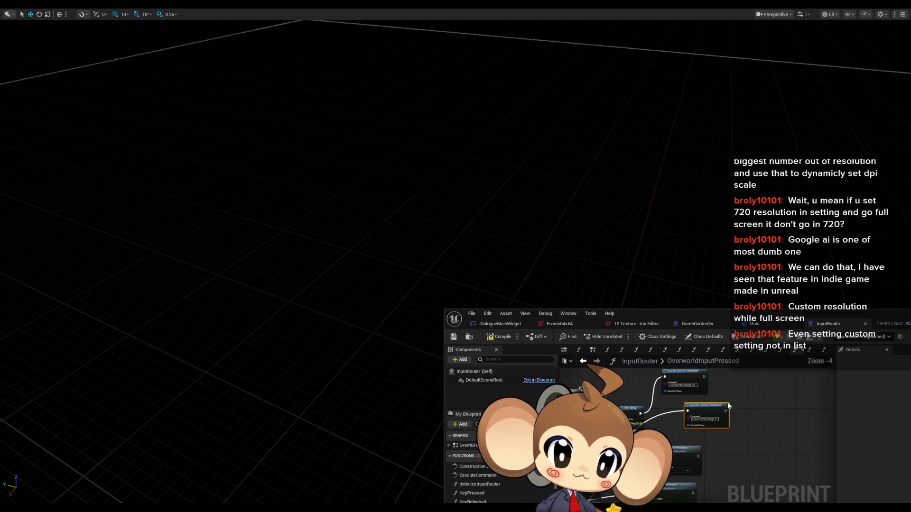
scroll(676, 394, up, 4)
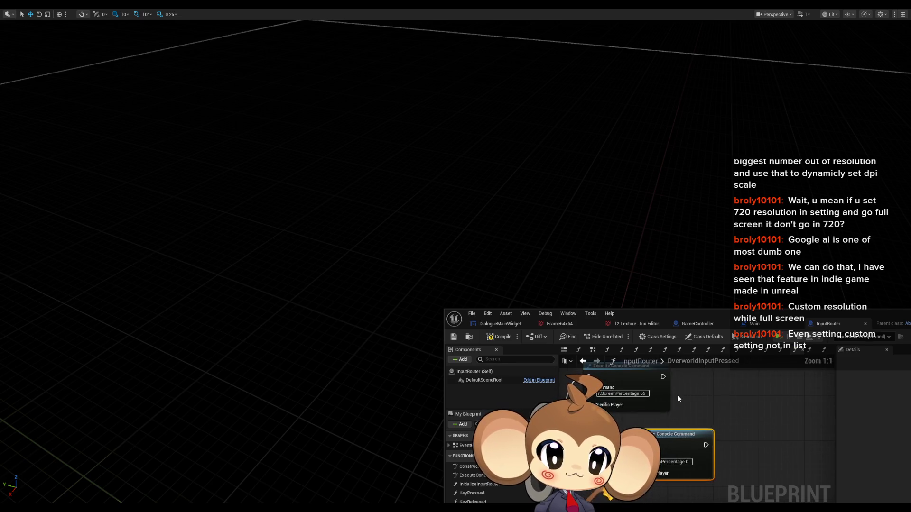
key(F11)
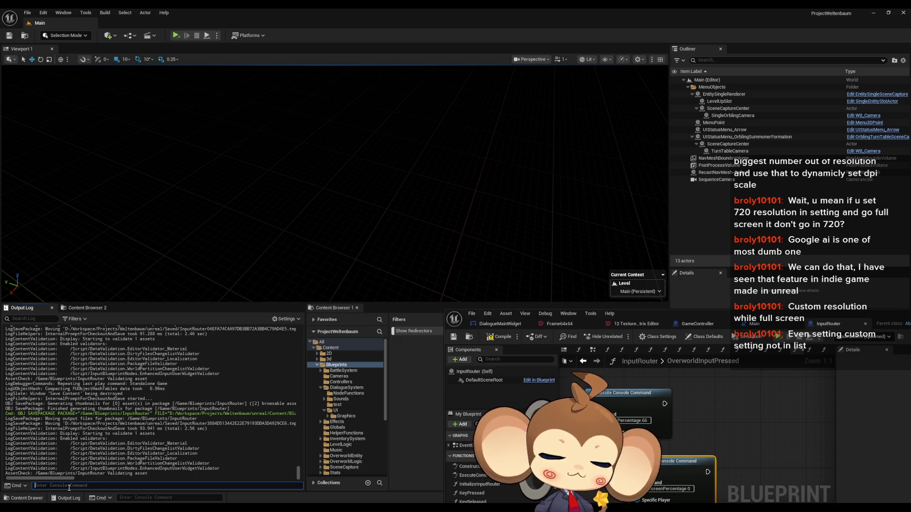
text(r.ui)
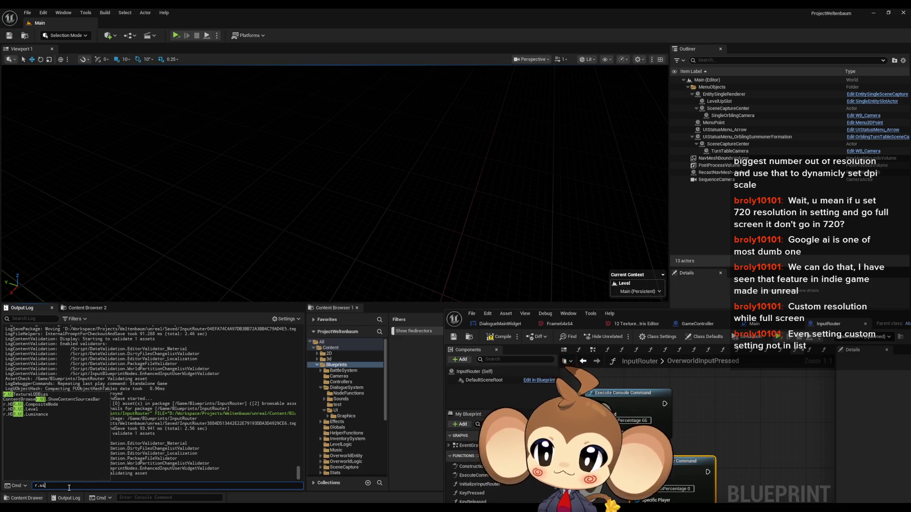
key(BackSpace)
key(BackSpace)
key(BackSpace)
key(BackSpace)
text(uis)
key(BackSpace)
key(BackSpace)
key(BackSpace)
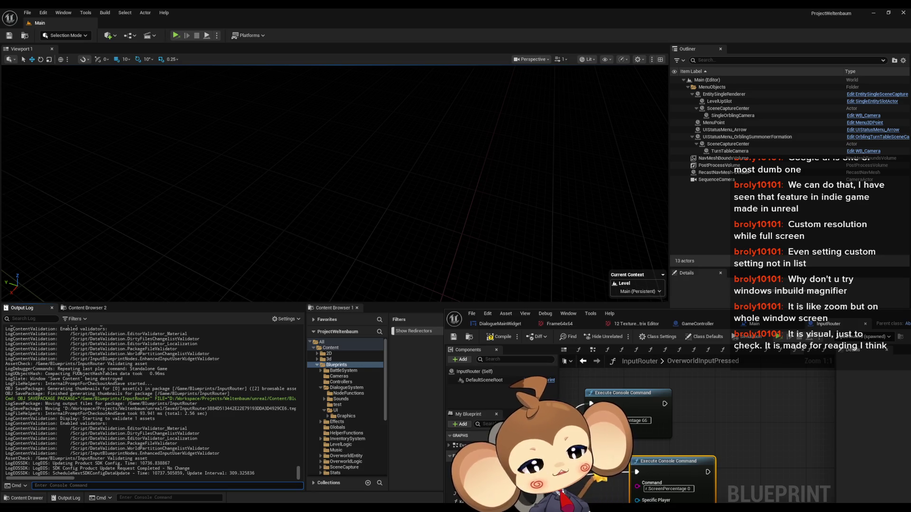
Step: Change the top node's value to r.ScreenPercentage 20, then save InputRouter and launch a standalone game
drag(695, 431, 719, 429)
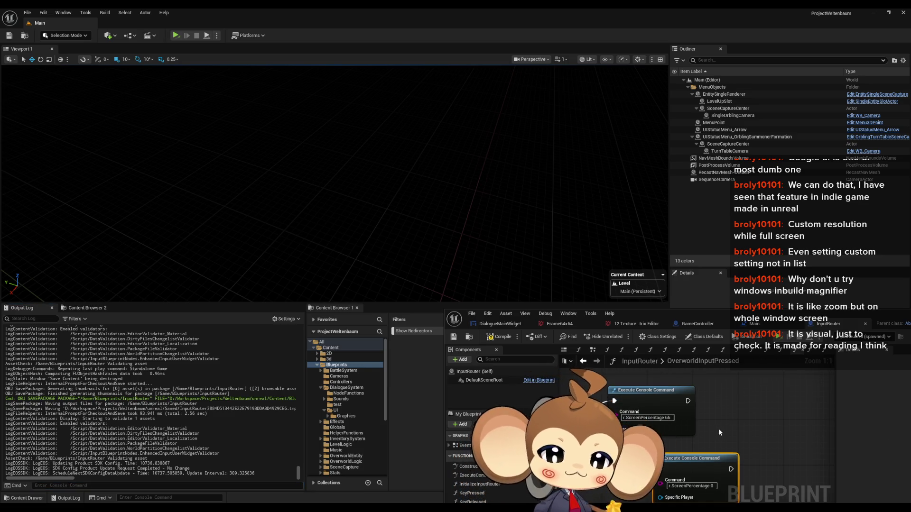
key(BackSpace)
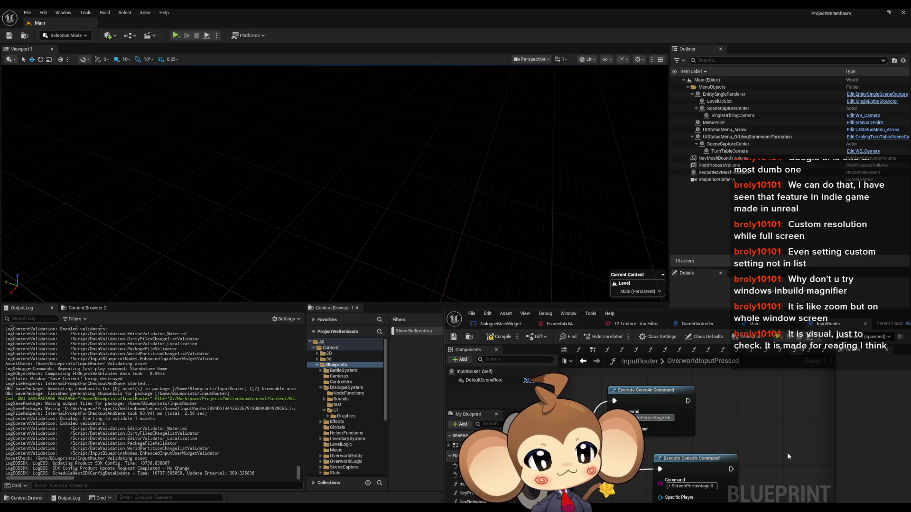
key(BackSpace)
text(20)
key(Return)
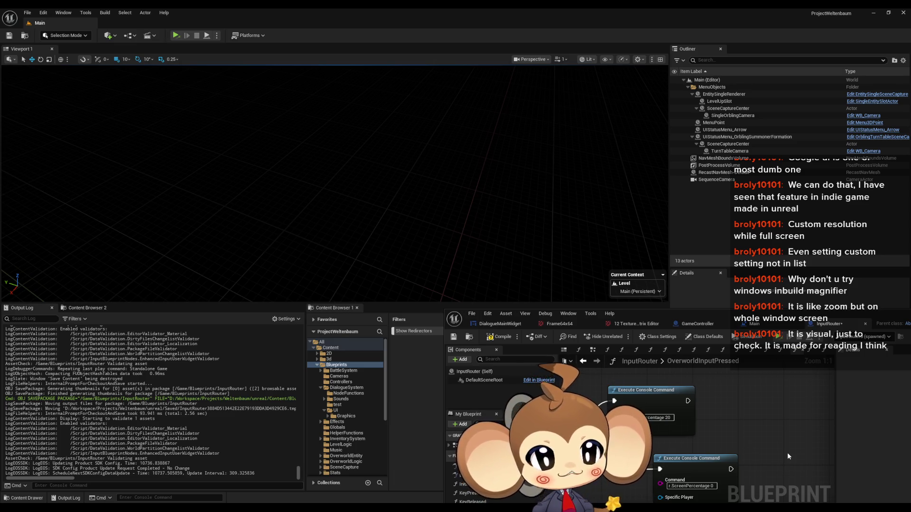
click(176, 35)
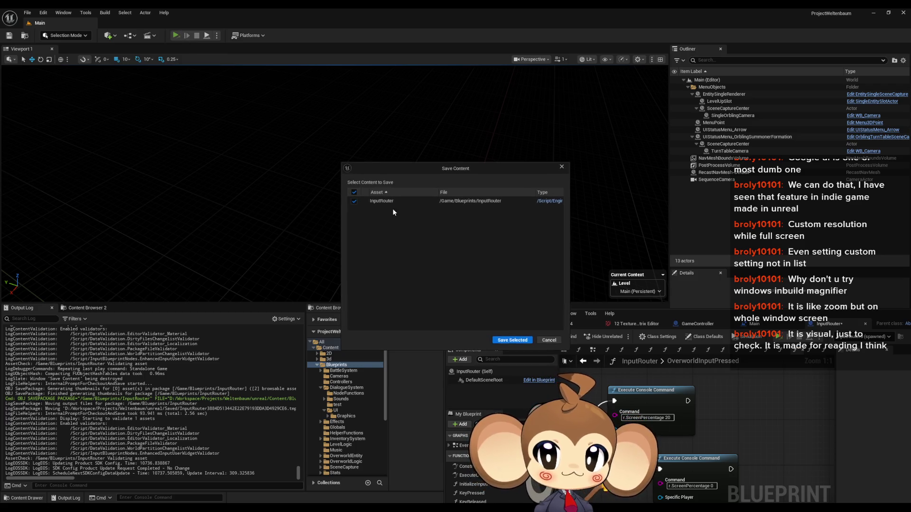
click(512, 339)
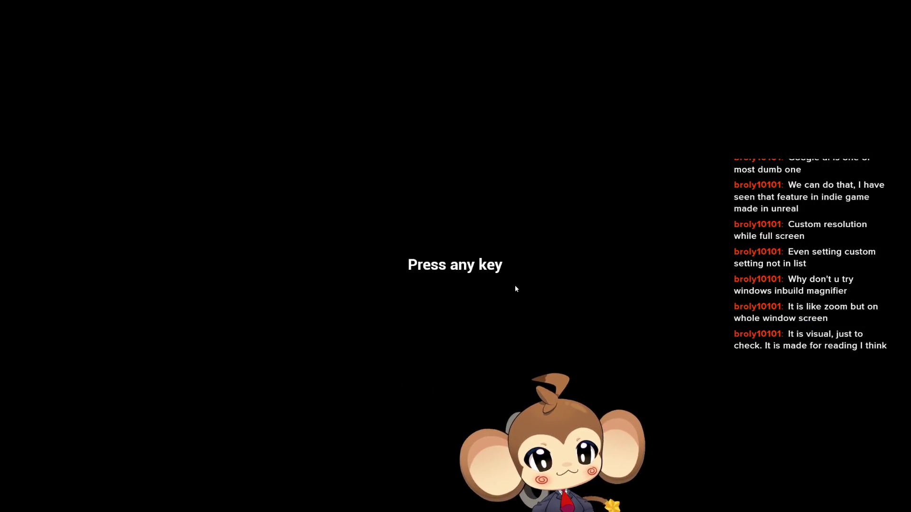
Step: Load the saved game, walk left to the blue cube and interact to open Mira's Hello dialogue
key(space)
click(218, 422)
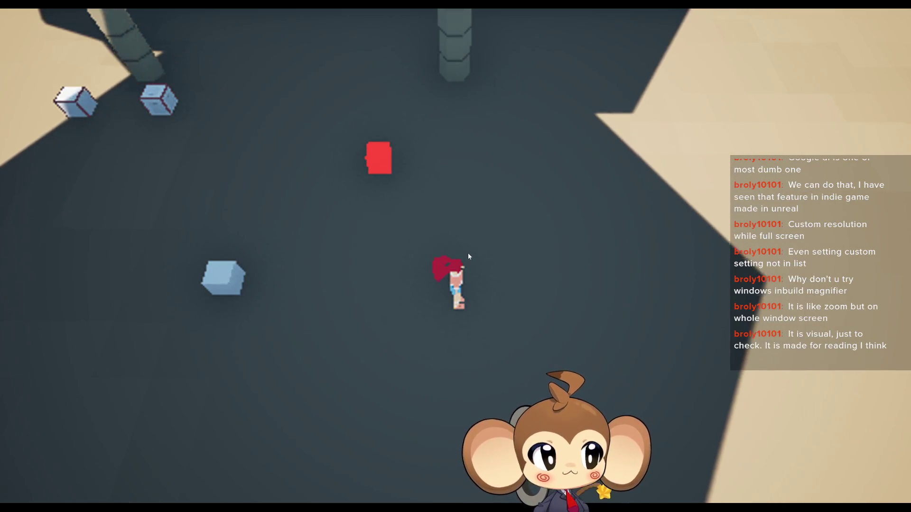
key(a)
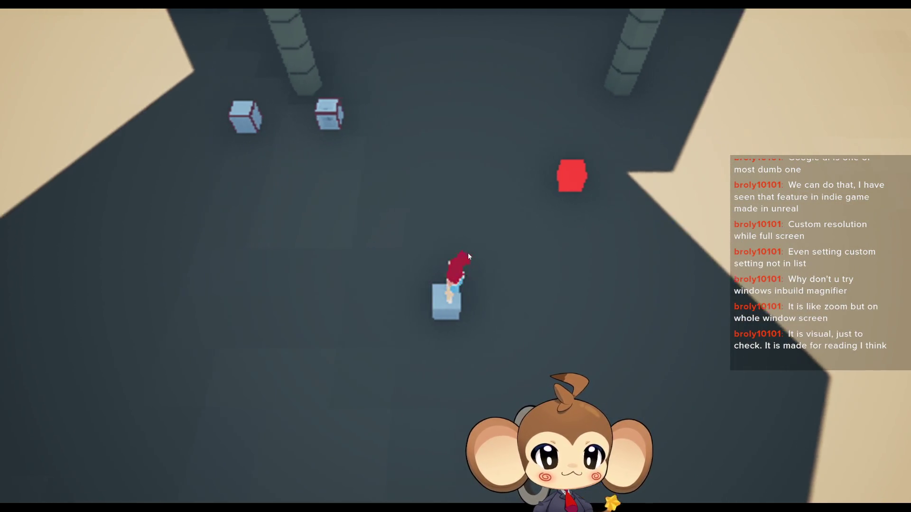
key(e)
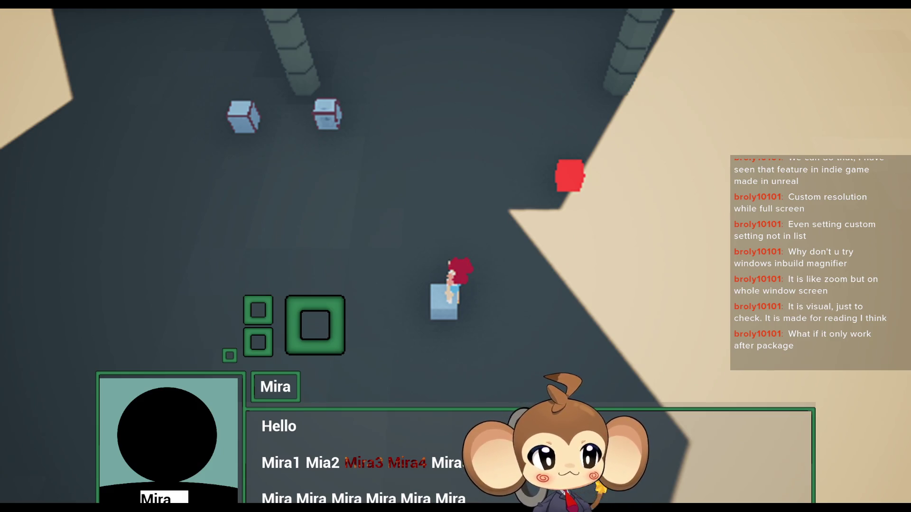
Step: Close the windowed standalone game, then briefly run and stop a Selected Viewport play session
key(alt+Return)
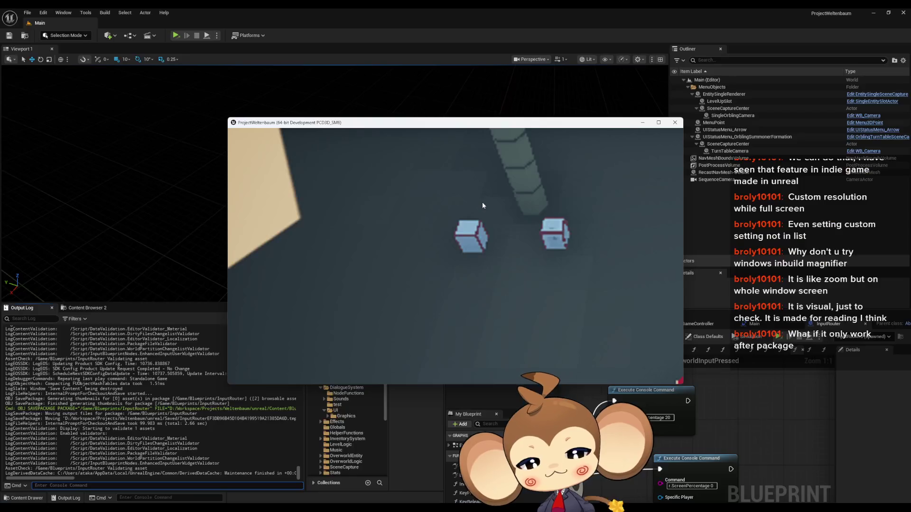
click(675, 123)
click(216, 36)
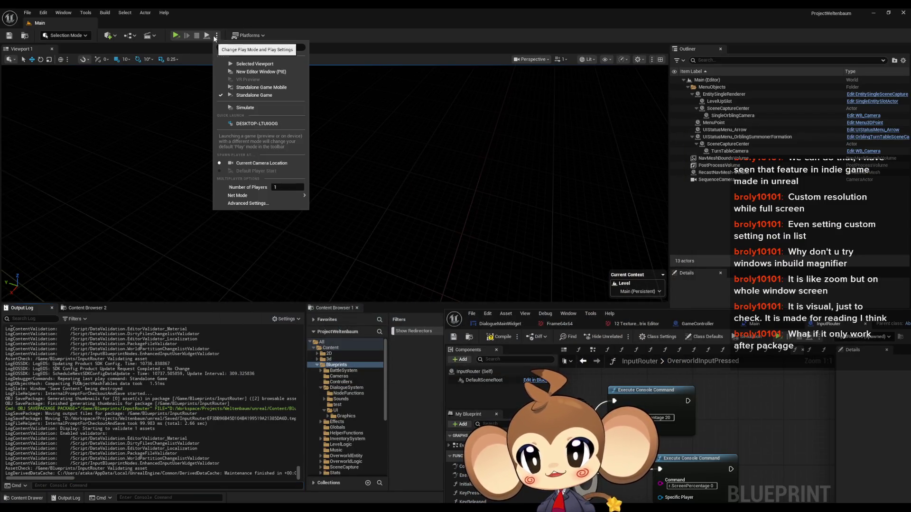
click(255, 63)
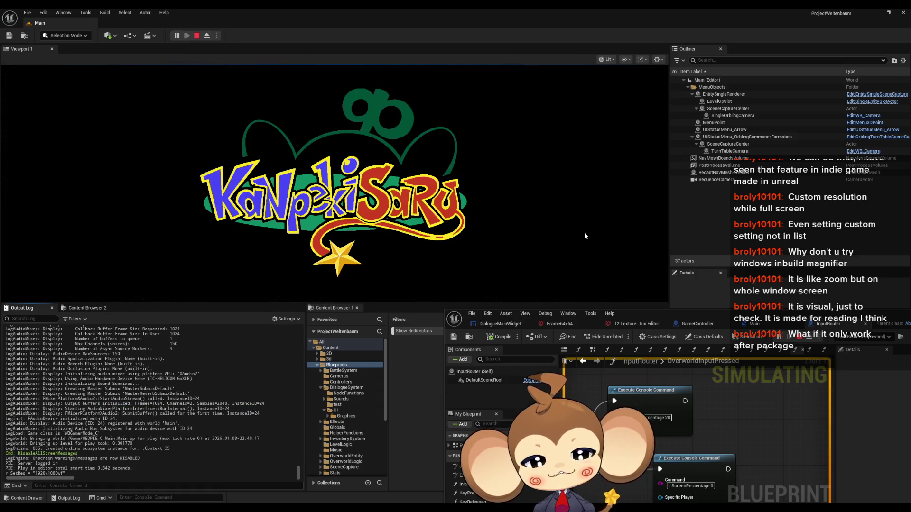
click(197, 35)
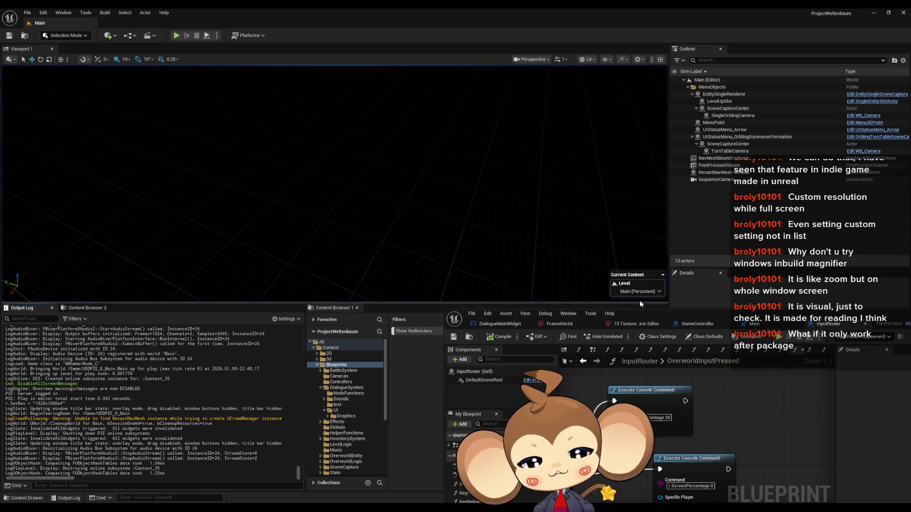
Step: Maximize the Blueprint editor and delete OverworldInputPressed's console command, viewport-size and print nodes
drag(641, 312, 342, 161)
double_click(342, 162)
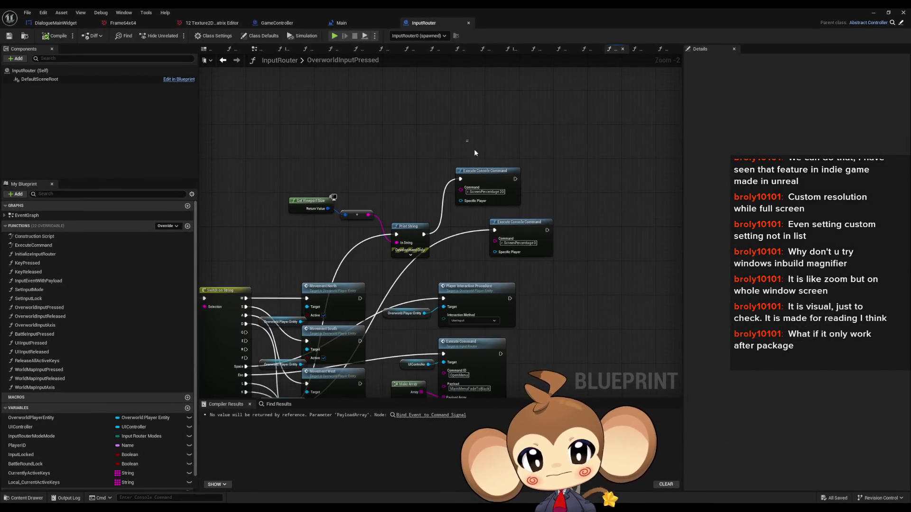
key(Delete)
drag(284, 194, 443, 244)
key(Delete)
scroll(493, 205, down, 3)
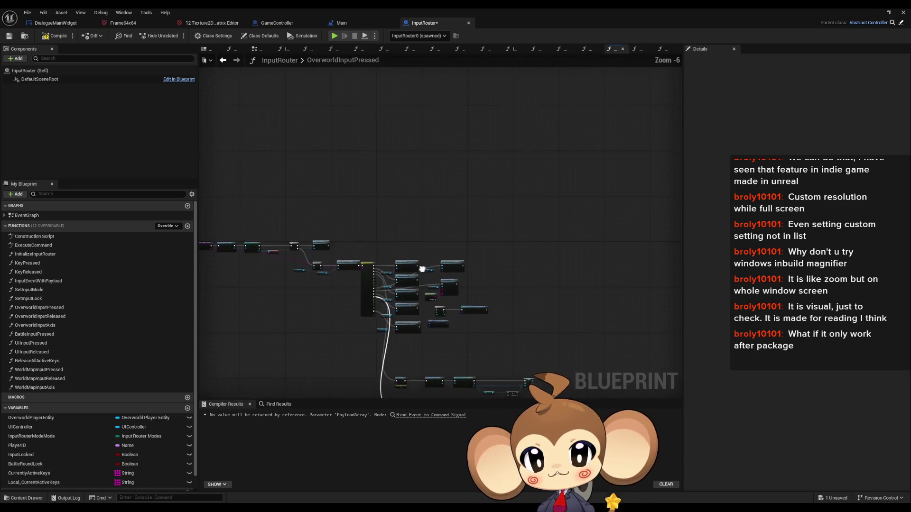
scroll(494, 205, up, 1)
Step: Delete the two console command nodes from the InitializeInputRouter function
click(47, 255)
double_click(47, 255)
drag(430, 122, 567, 228)
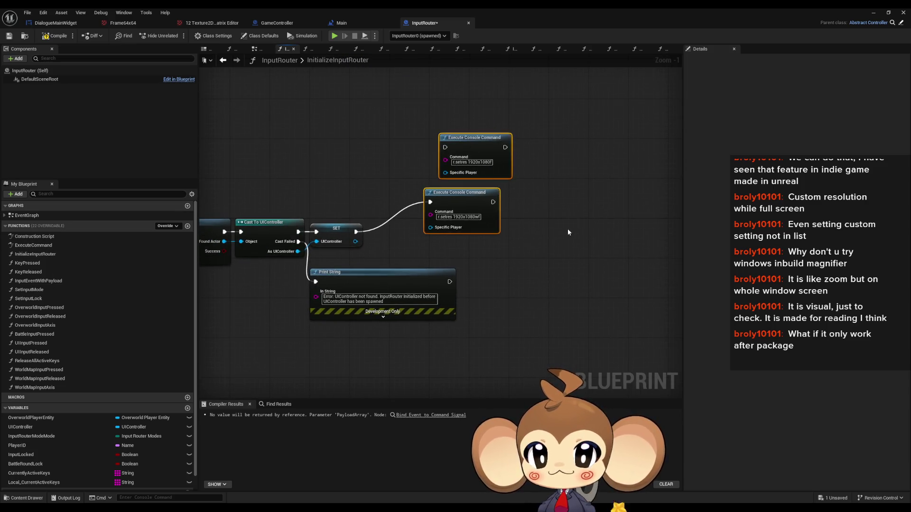
key(Delete)
Step: Remove the console command, print and screen-resolution nodes from GameController's StartGame, then return to DialogueMainWidget
click(344, 23)
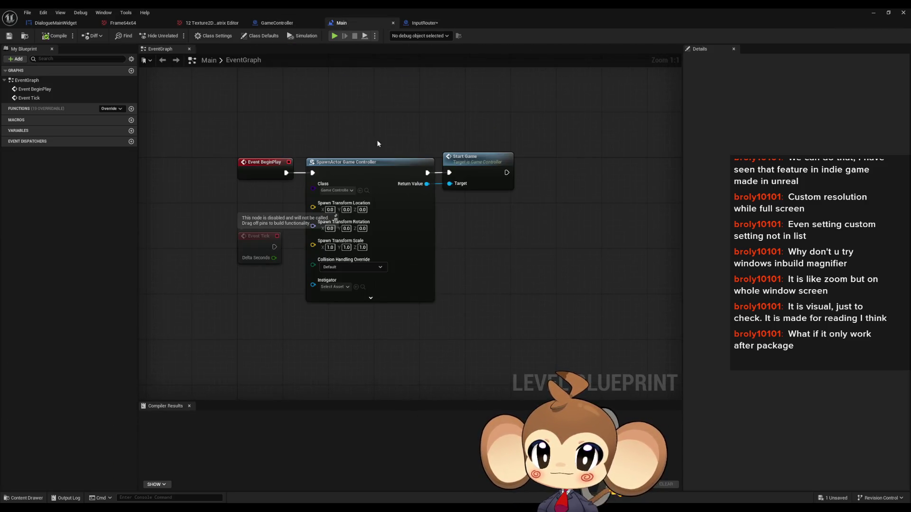
double_click(513, 164)
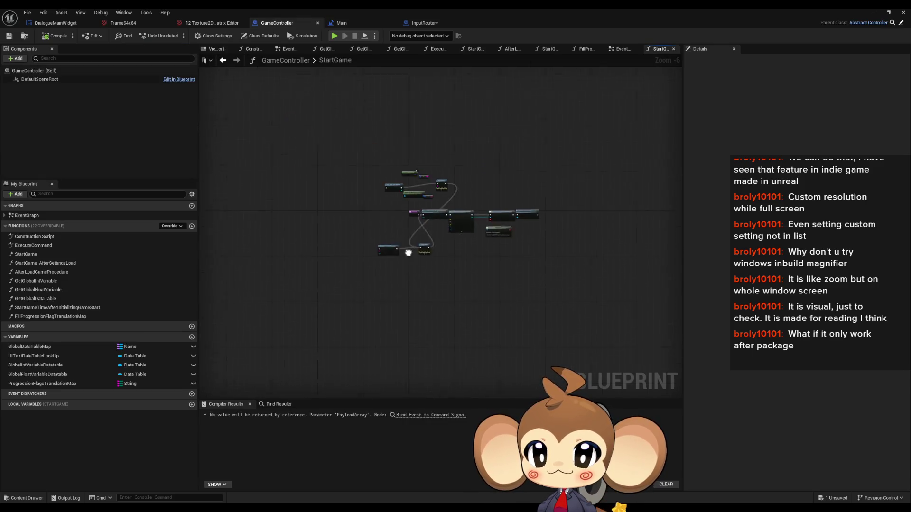
scroll(447, 276, down, 2)
mouse_move(341, 290)
mouse_down()
mouse_move(483, 355)
mouse_move(546, 360)
mouse_up()
key(Delete)
mouse_move(322, 105)
mouse_down()
mouse_move(427, 156)
mouse_move(548, 191)
mouse_up()
key(Delete)
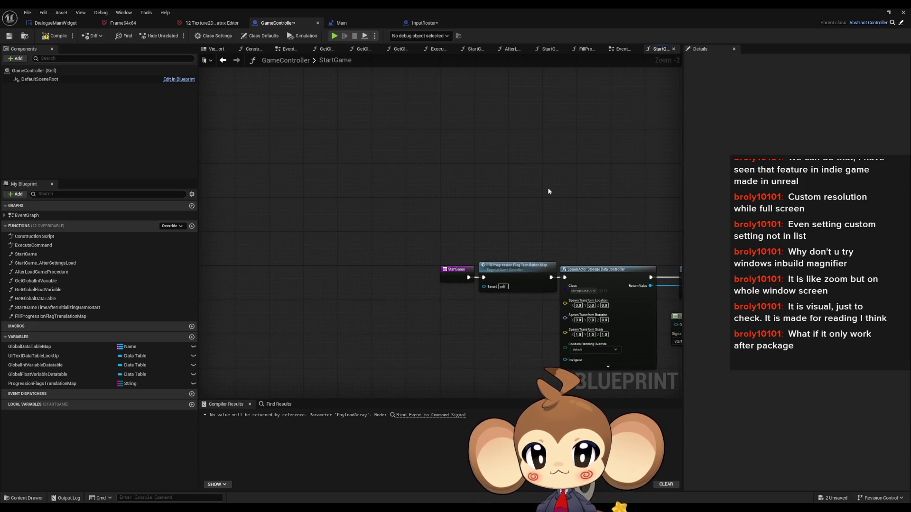
click(212, 23)
click(56, 23)
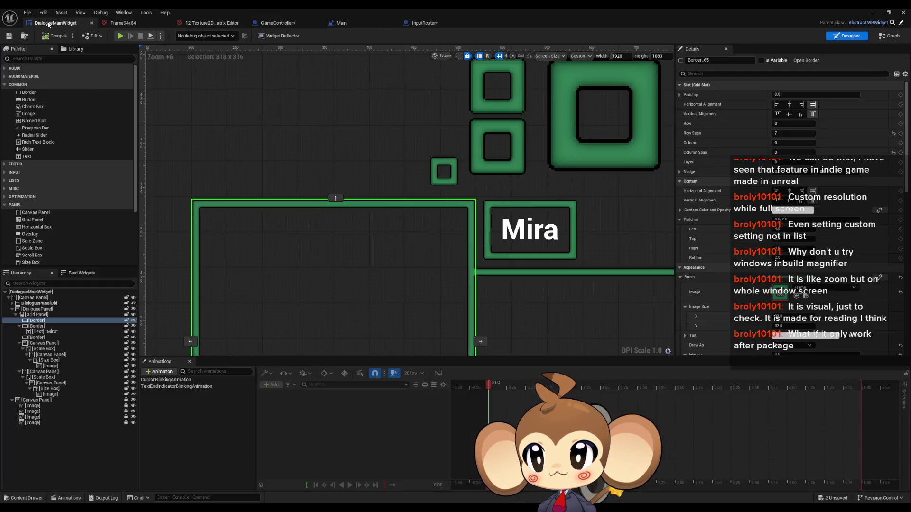
Step: Delete the large and middle green placeholder squares from the DialogueMainWidget canvas
scroll(298, 170, down, 2)
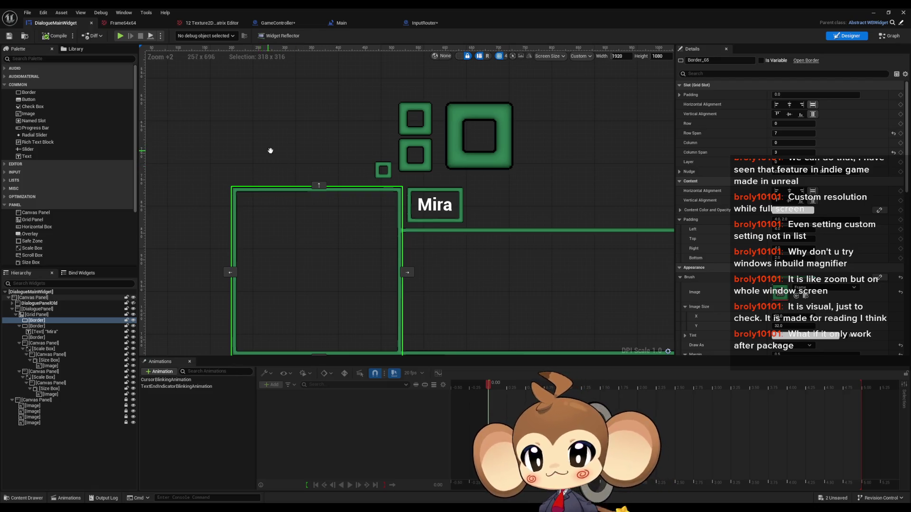
scroll(267, 150, down, 2)
drag(335, 145, 337, 168)
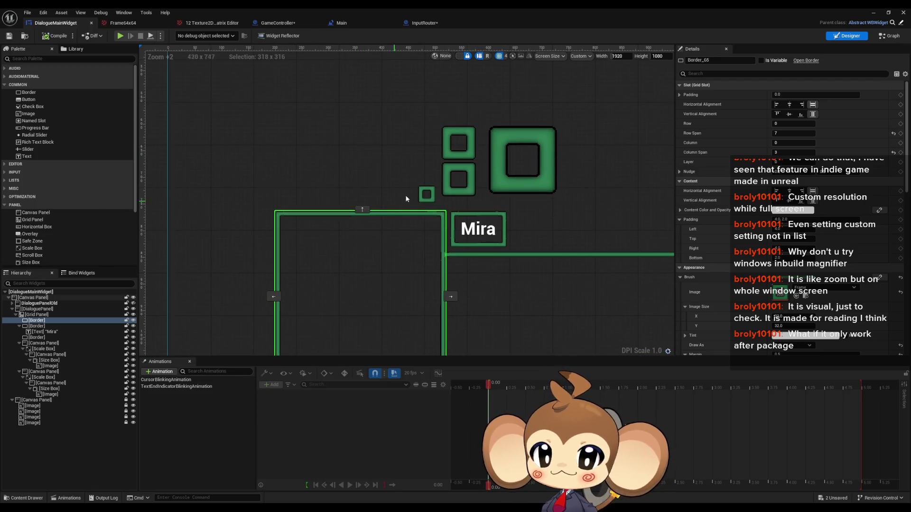
click(430, 192)
scroll(473, 193, up, 3)
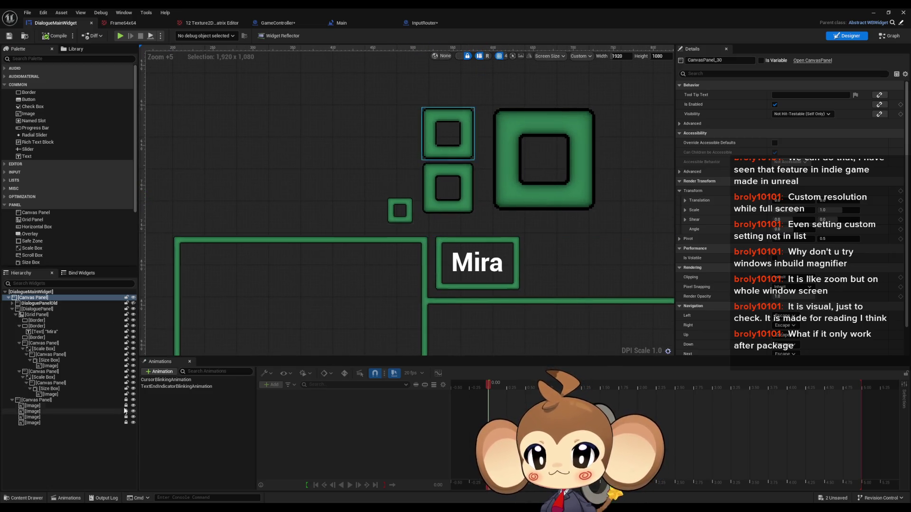
click(466, 190)
key(Delete)
click(503, 177)
key(Delete)
Step: Delete the top and remaining small squares, then the empty leftover Canvas Panel
click(456, 155)
key(Delete)
click(399, 211)
key(Delete)
click(35, 400)
key(Delete)
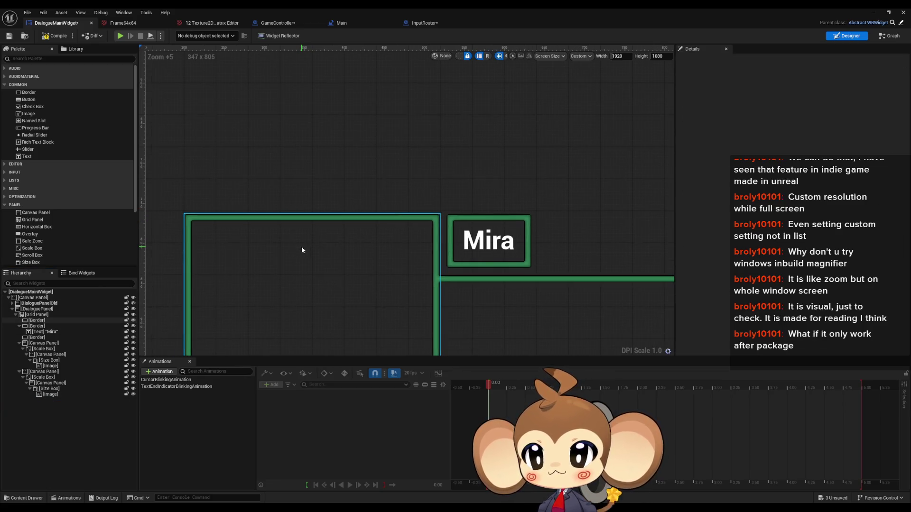
Step: Reveal DialoguePanelOld in the designer and inspect its PortraitArea and PortraitBG settings
click(34, 311)
click(12, 304)
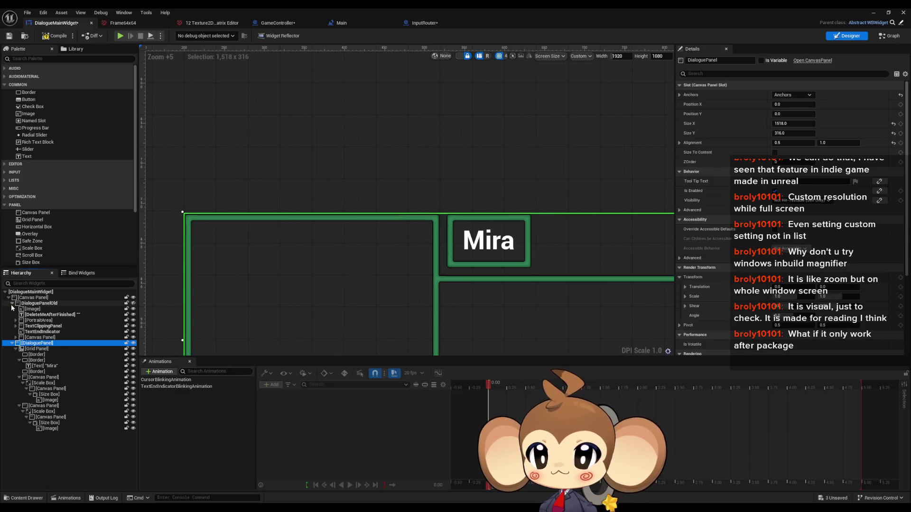
click(71, 309)
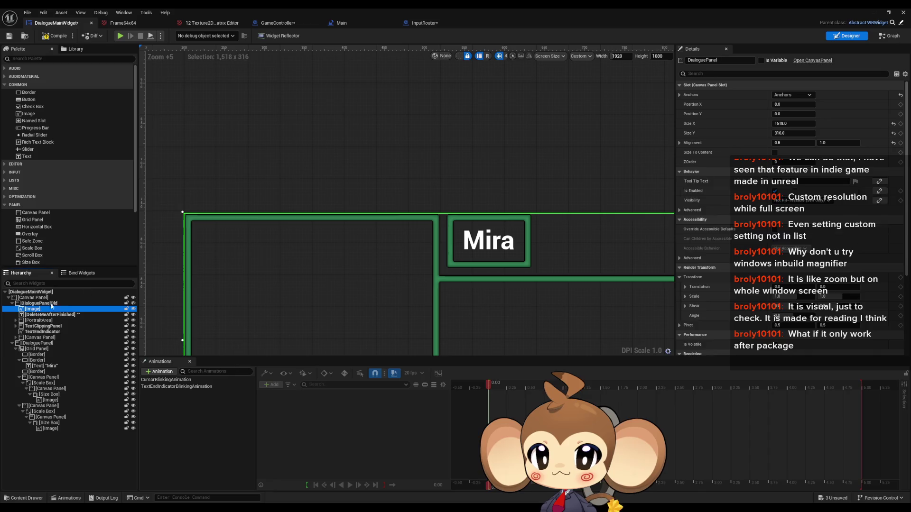
click(133, 306)
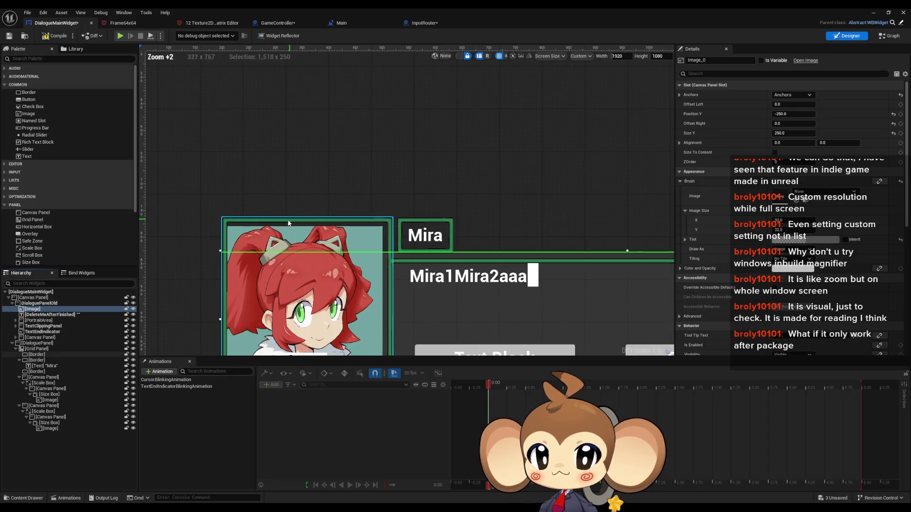
click(32, 311)
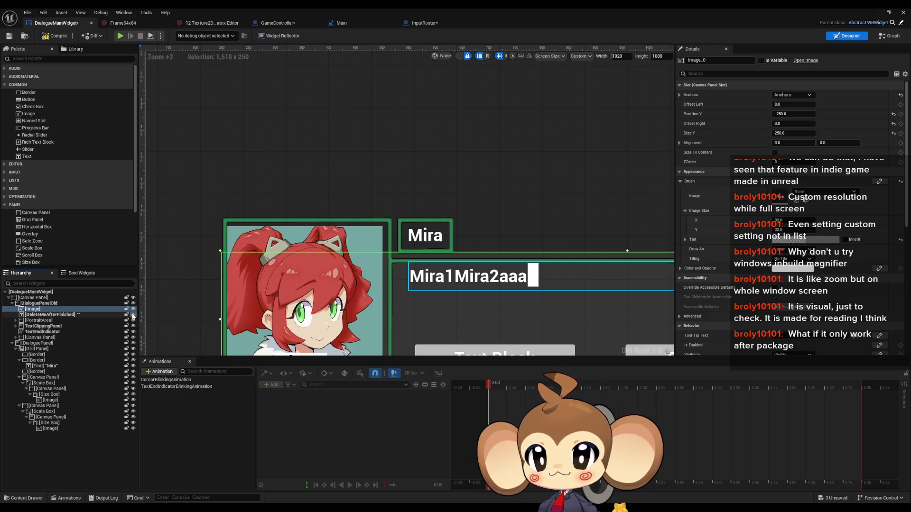
click(133, 321)
click(132, 320)
click(57, 320)
click(16, 320)
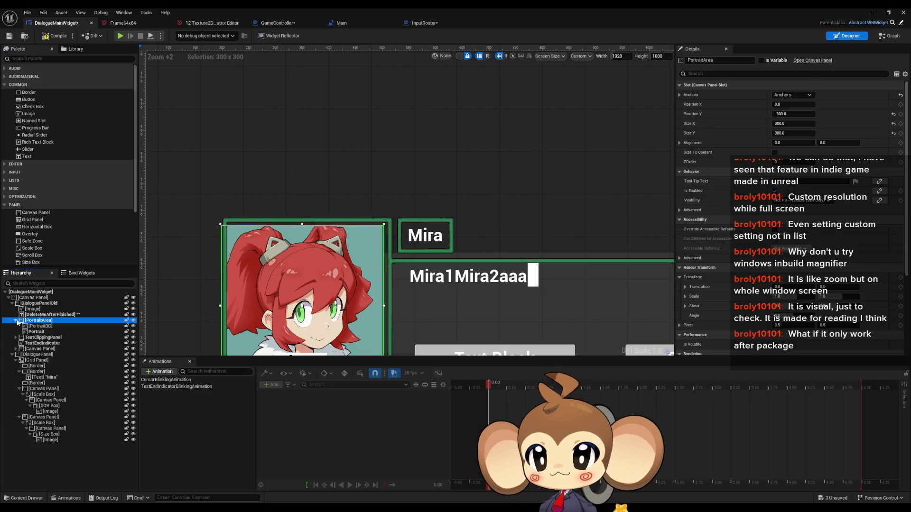
click(48, 327)
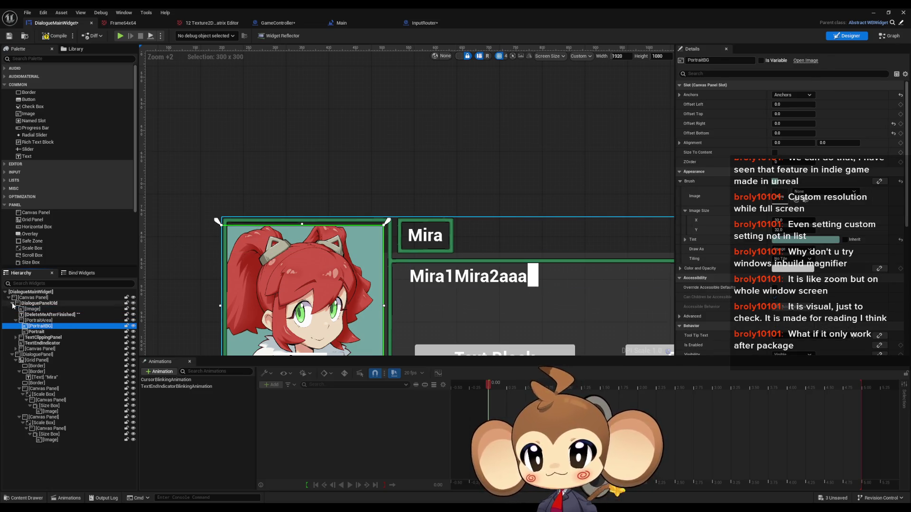
Step: Hide DialoguePanelOld in the designer and inspect the grid's left Border frame slot settings
click(133, 304)
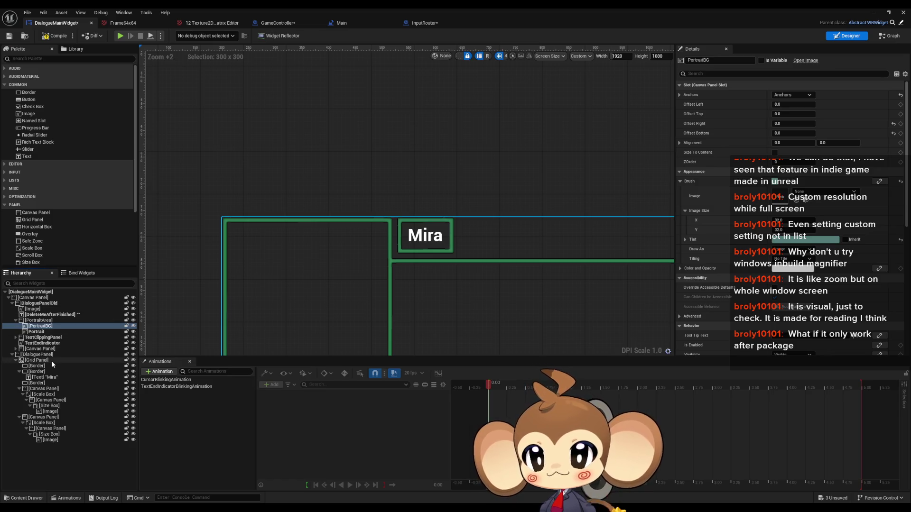
click(133, 367)
click(134, 367)
click(133, 367)
click(133, 367)
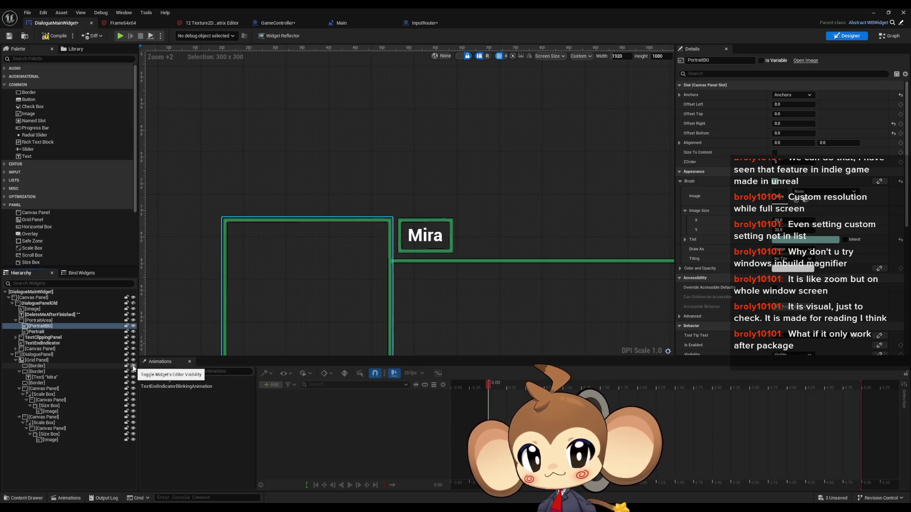
click(52, 366)
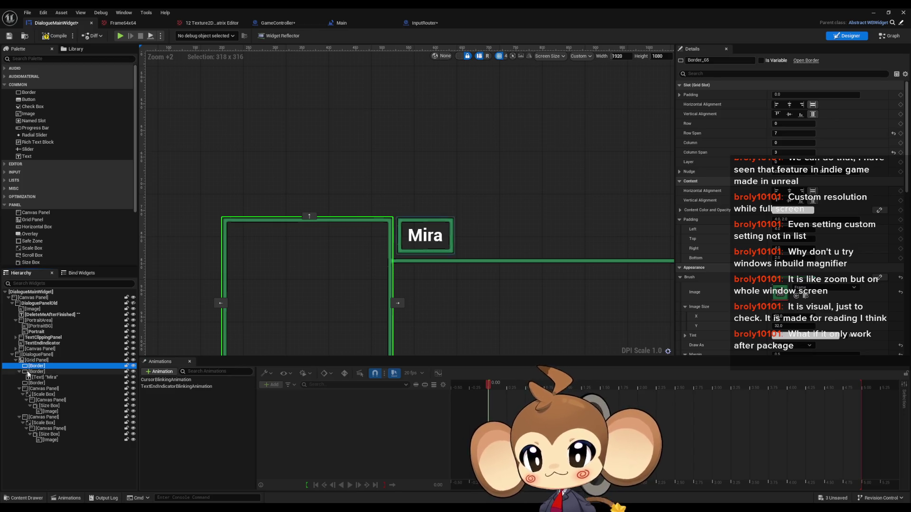
scroll(205, 314, up, 3)
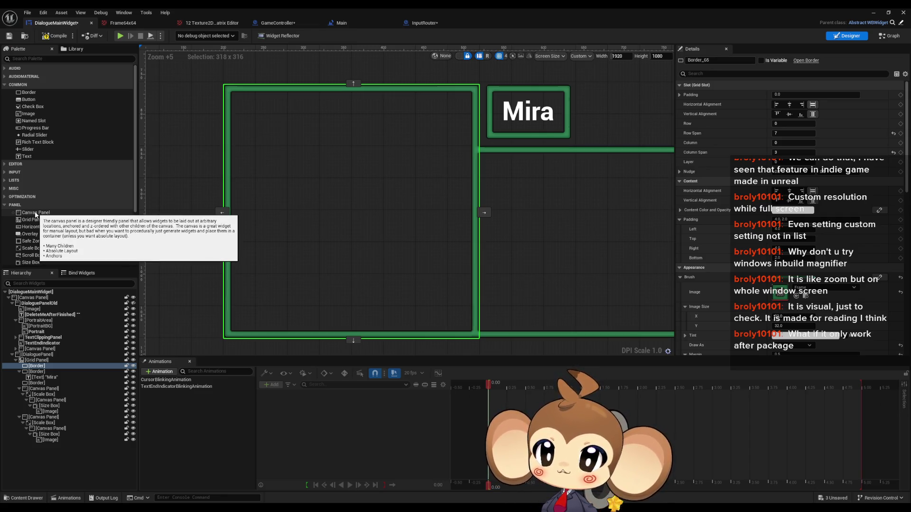
Step: Add a Canvas Panel from the Palette into the Grid Panel and select it
mouse_move(36, 214)
mouse_down()
mouse_move(71, 369)
mouse_move(41, 366)
mouse_up()
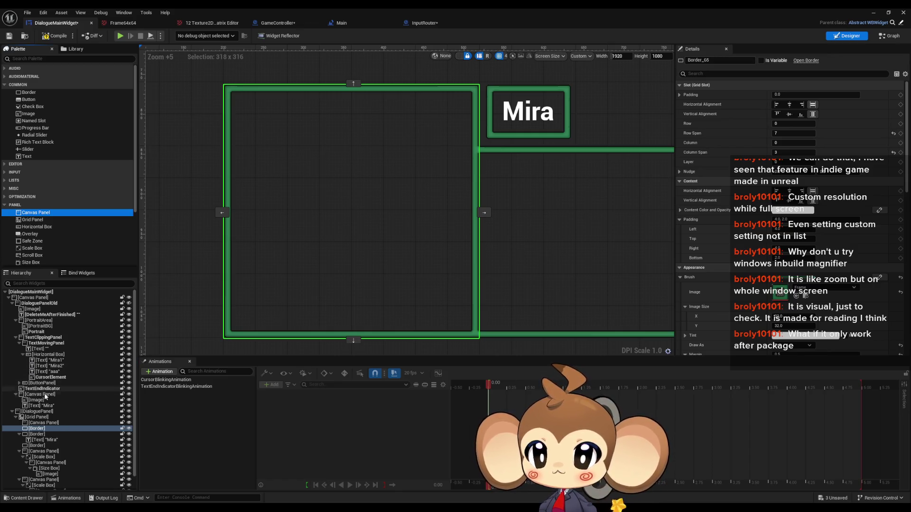
click(45, 422)
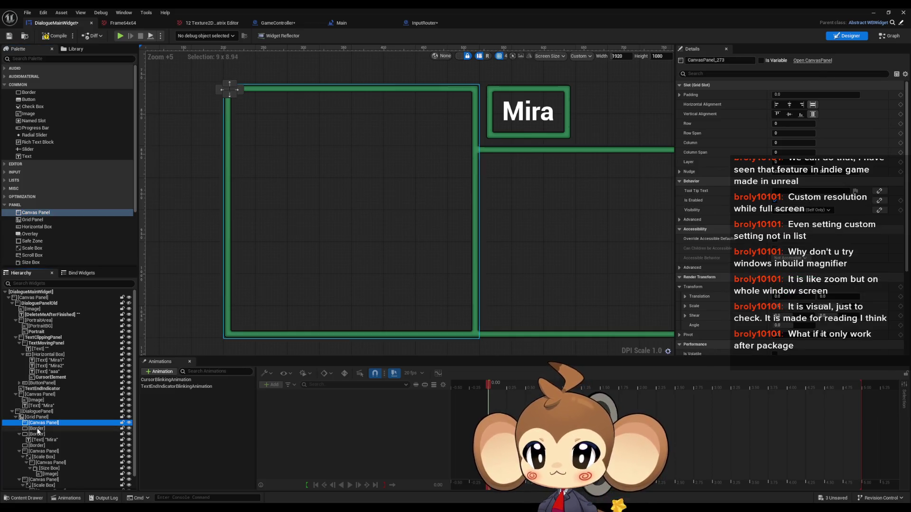
click(38, 430)
key(Up)
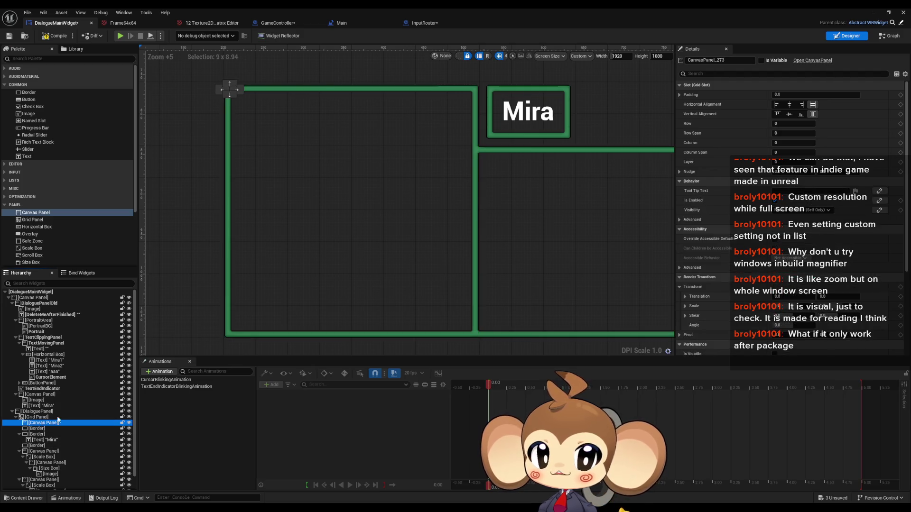
Step: Set the canvas panel's grid slot to Row 0, Row Span 7, Column Span 3
click(780, 123)
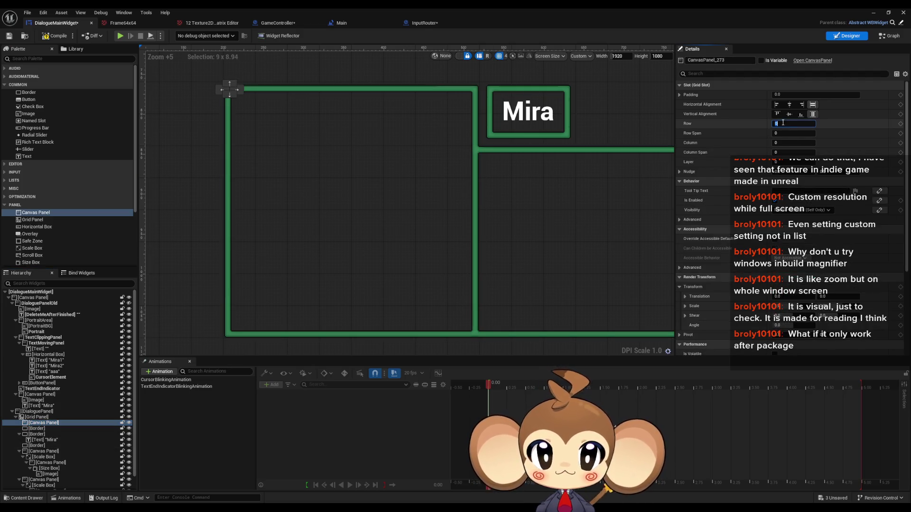
text(1)
key(Return)
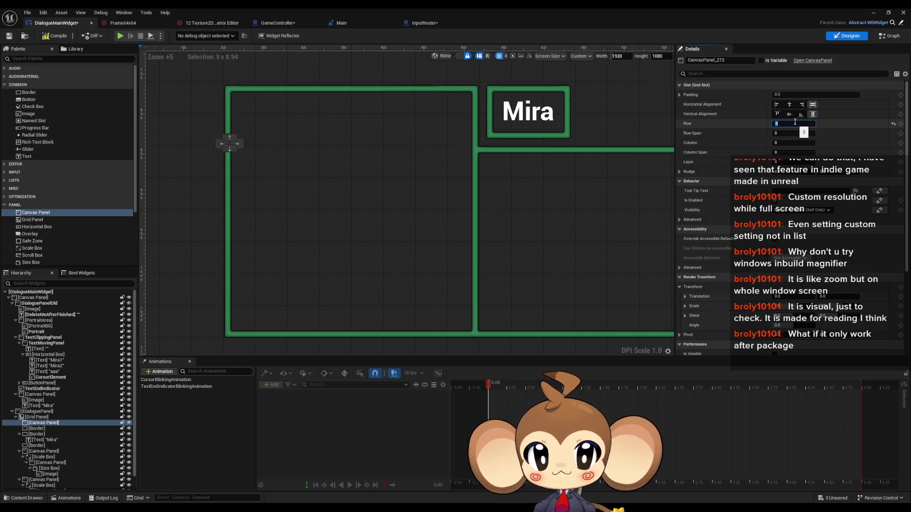
text(0)
key(Tab)
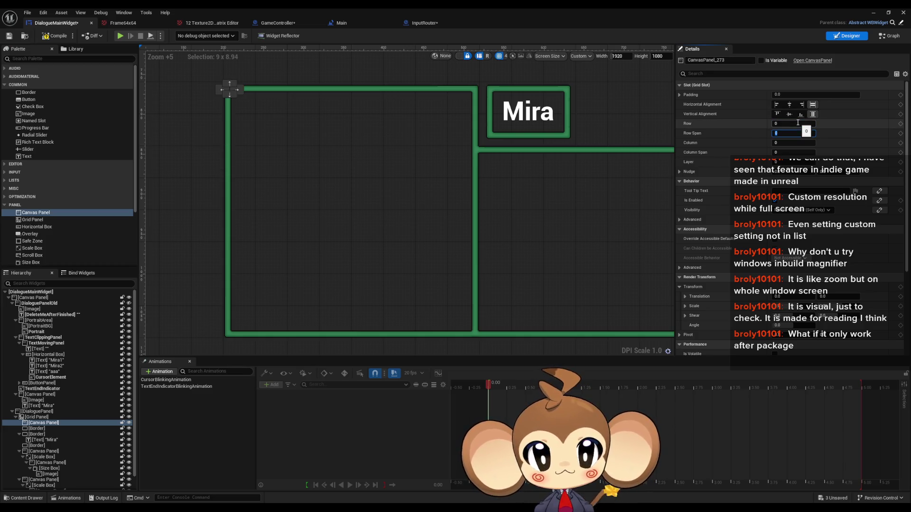
text(3)
key(Return)
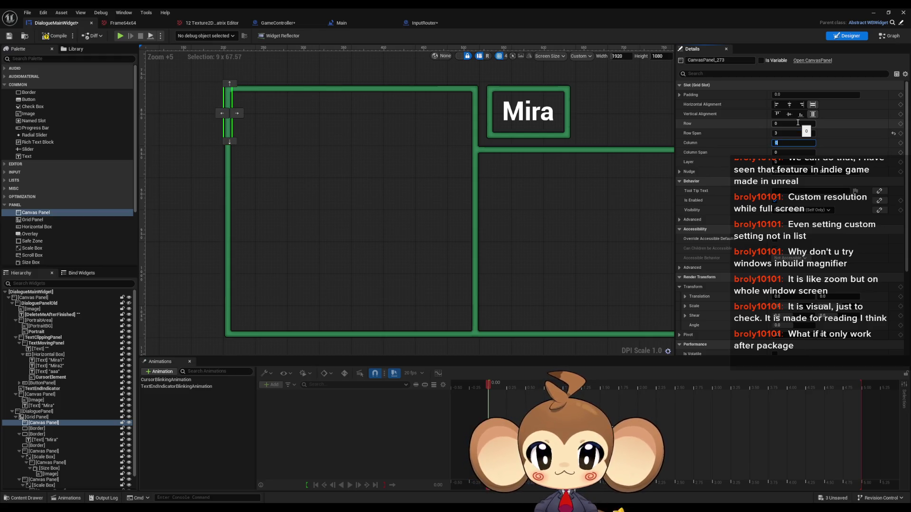
key(Return)
click(795, 133)
text(7)
key(Return)
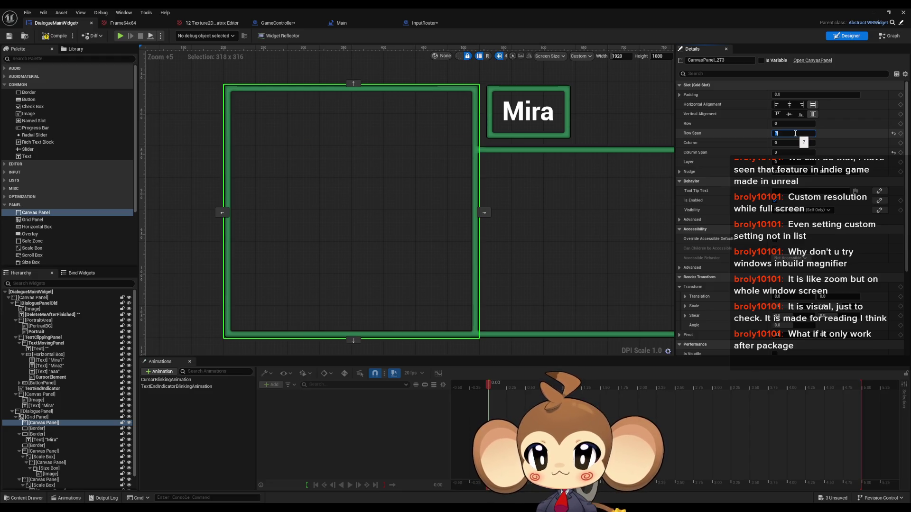
click(38, 431)
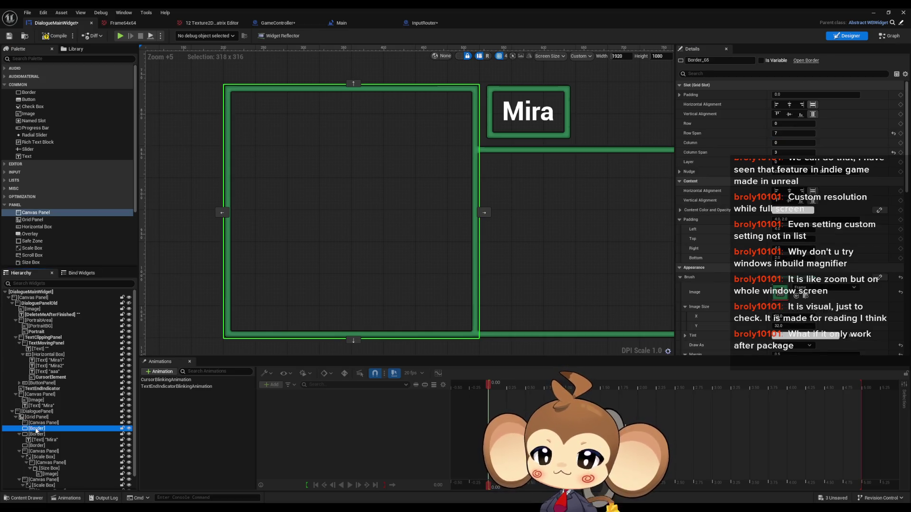
Step: Nest the Border in the new canvas panel with full-stretch anchors and Offset Right/Bottom 0
drag(39, 429, 40, 426)
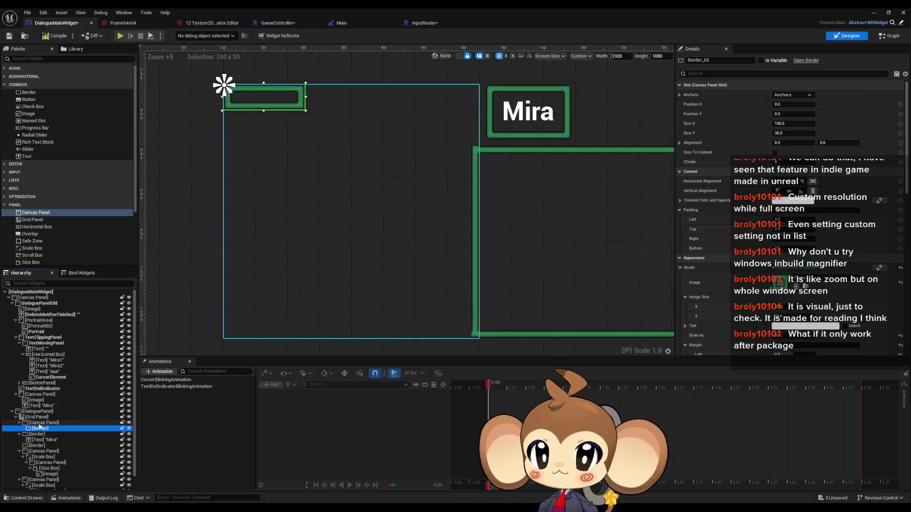
click(792, 95)
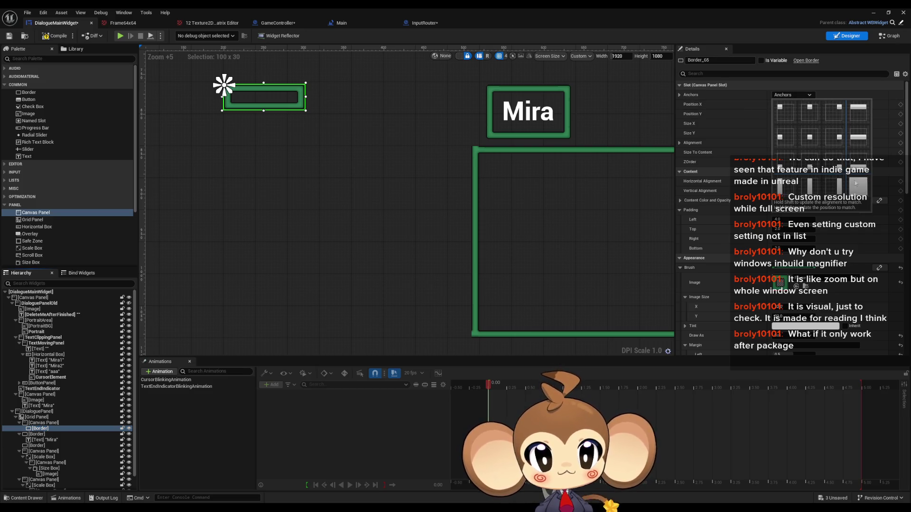
click(856, 182)
key(Tab)
text(0)
key(Tab)
text(0)
key(Tab)
text(0)
key(Return)
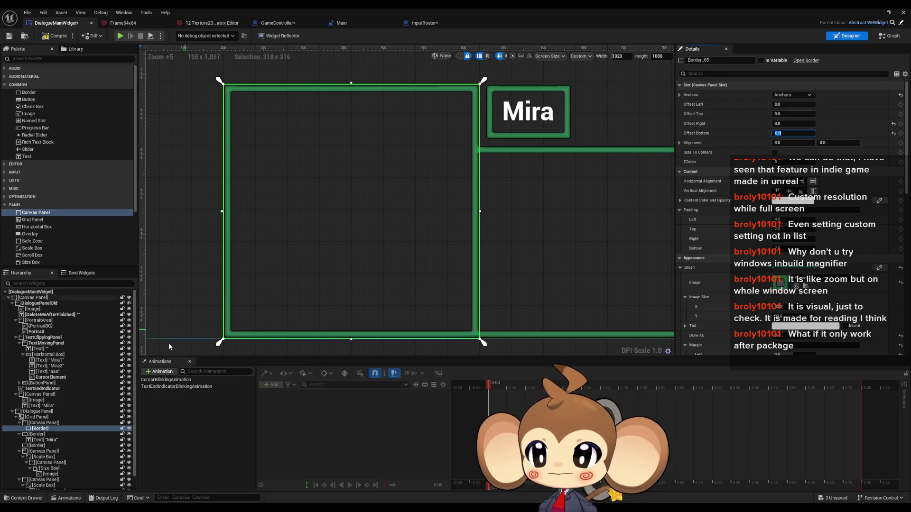
click(49, 423)
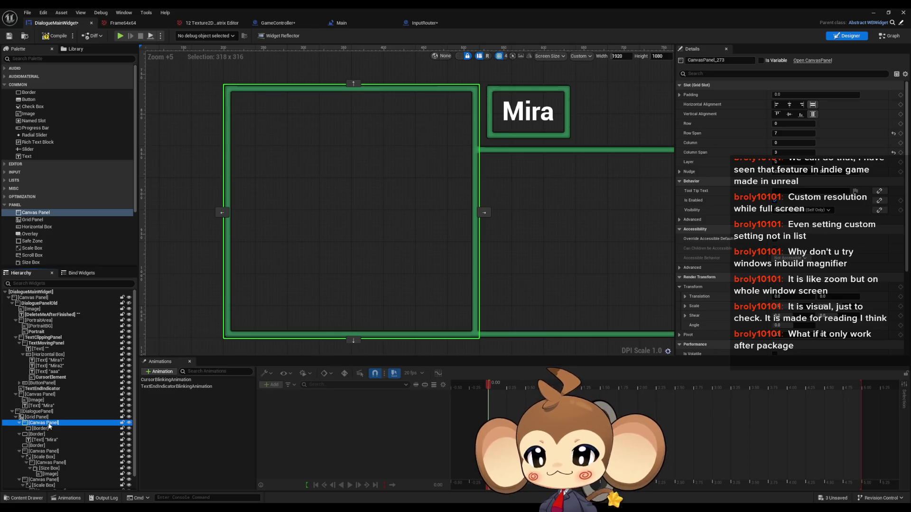
Step: Move PortraitBG above the Border, then Portrait, into the new canvas panel, undoing a stray Image
click(34, 114)
drag(35, 115, 39, 426)
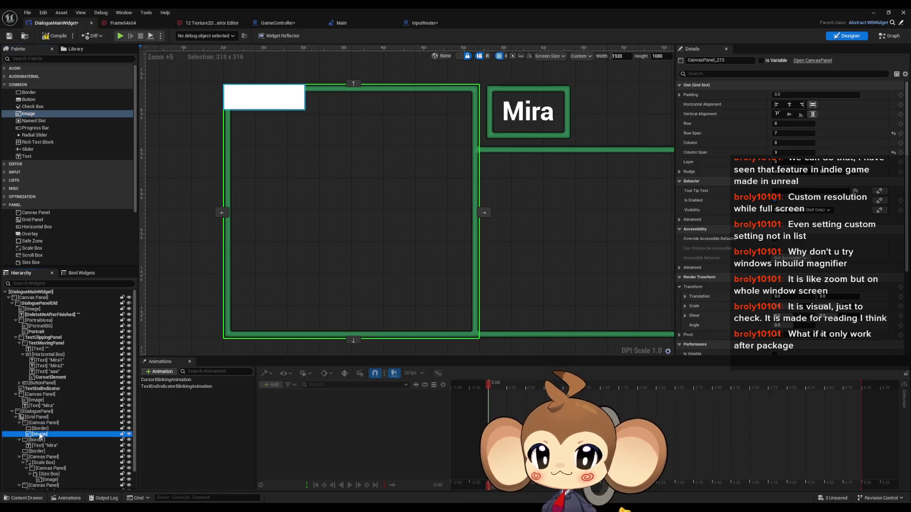
key(ctrl+z)
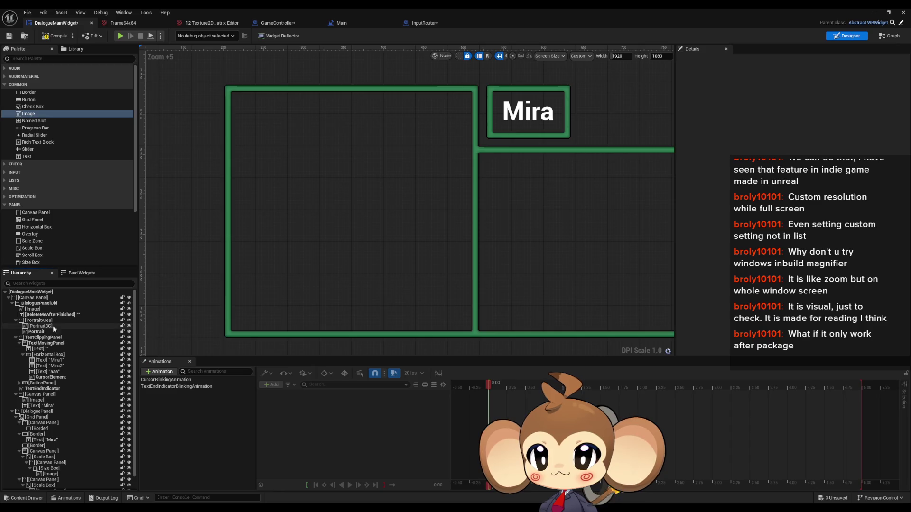
click(43, 327)
mouse_move(42, 329)
mouse_down()
mouse_move(84, 349)
mouse_move(54, 432)
mouse_move(40, 425)
mouse_up()
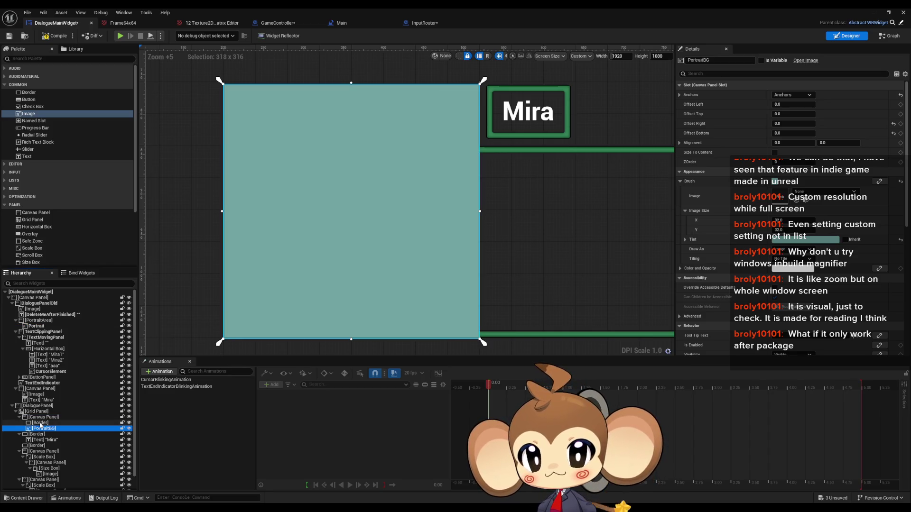
drag(41, 427, 41, 424)
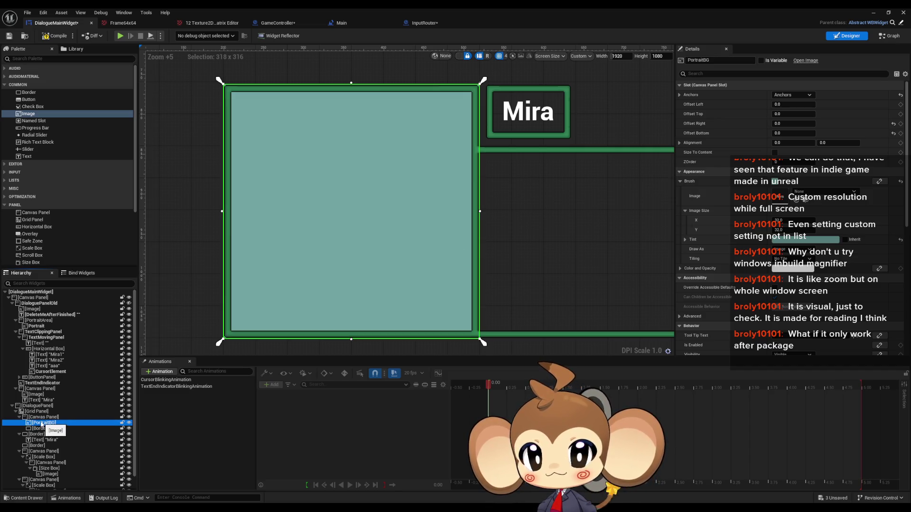
click(40, 327)
mouse_move(40, 327)
mouse_down()
mouse_move(43, 439)
mouse_move(44, 424)
mouse_move(41, 430)
mouse_up()
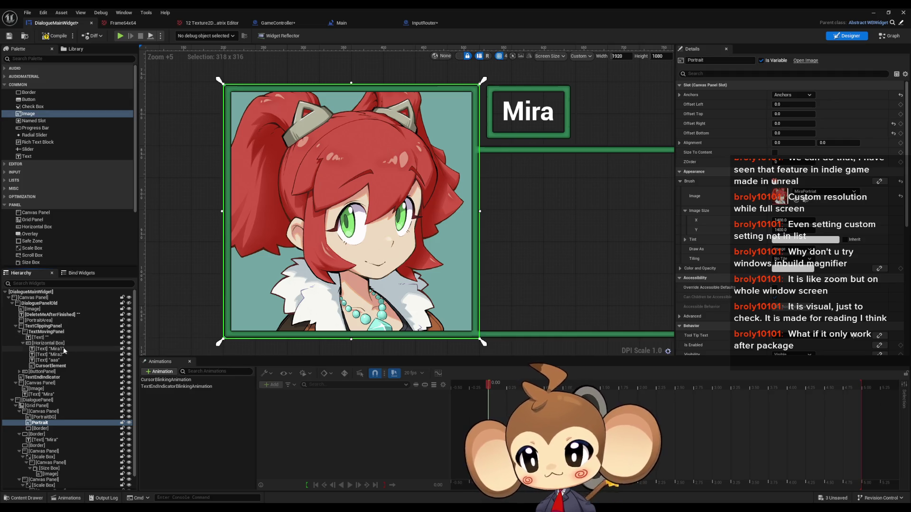
Step: Inspect the dialogue text horizontal box, TextMovingPanel and TextClippingPanel layout settings
scroll(304, 242, down, 6)
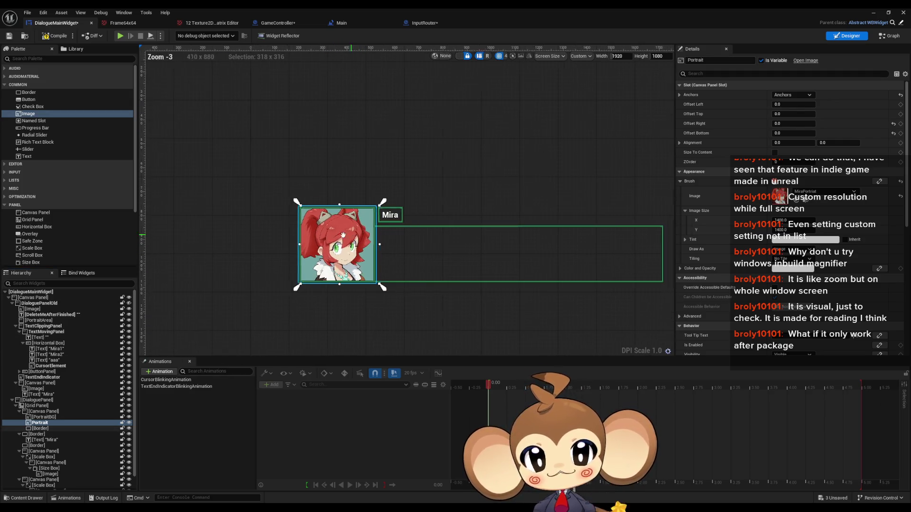
scroll(304, 242, up, 3)
scroll(414, 260, up, 1)
scroll(376, 221, up, 2)
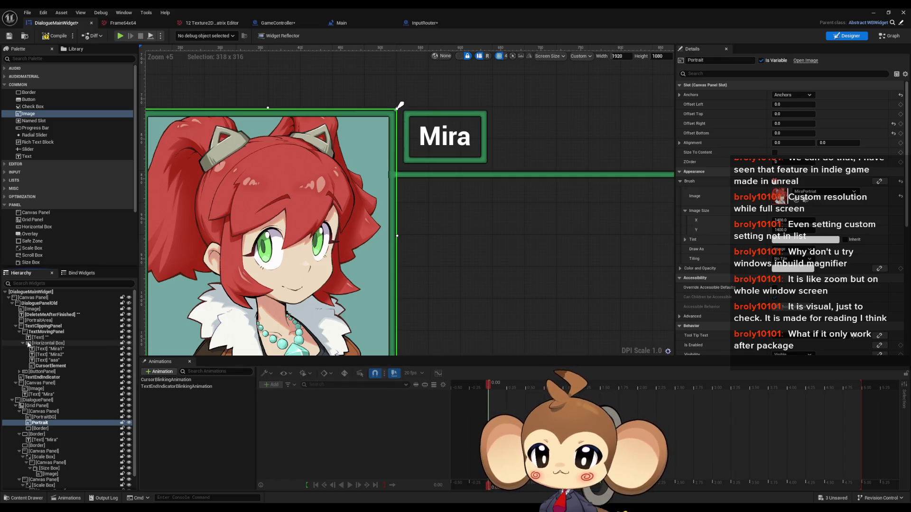
click(46, 343)
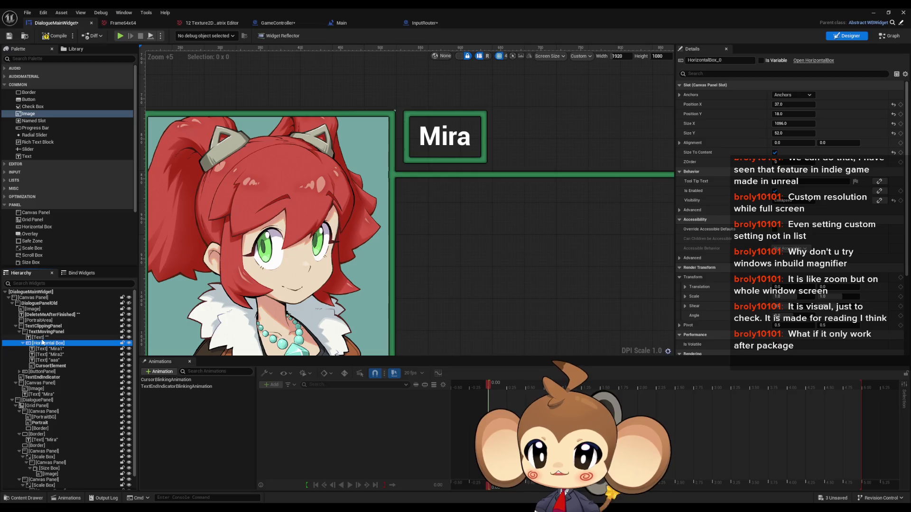
click(44, 332)
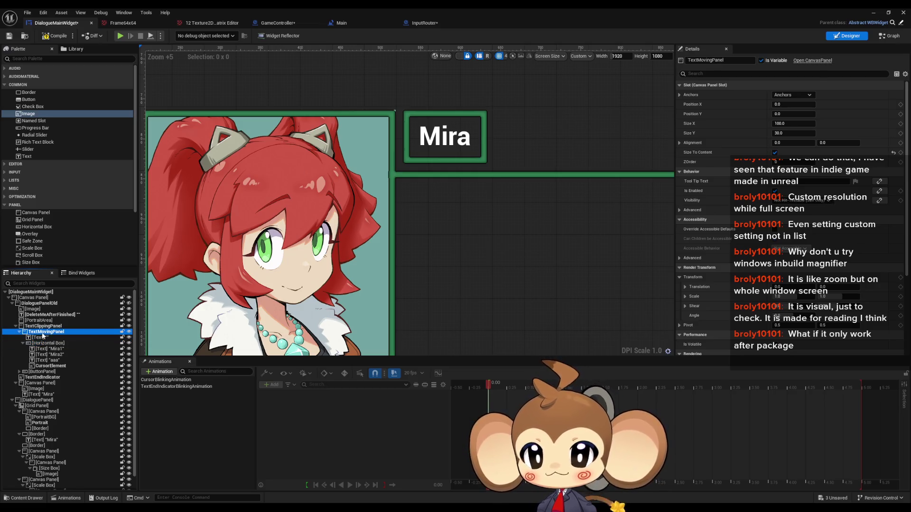
click(41, 326)
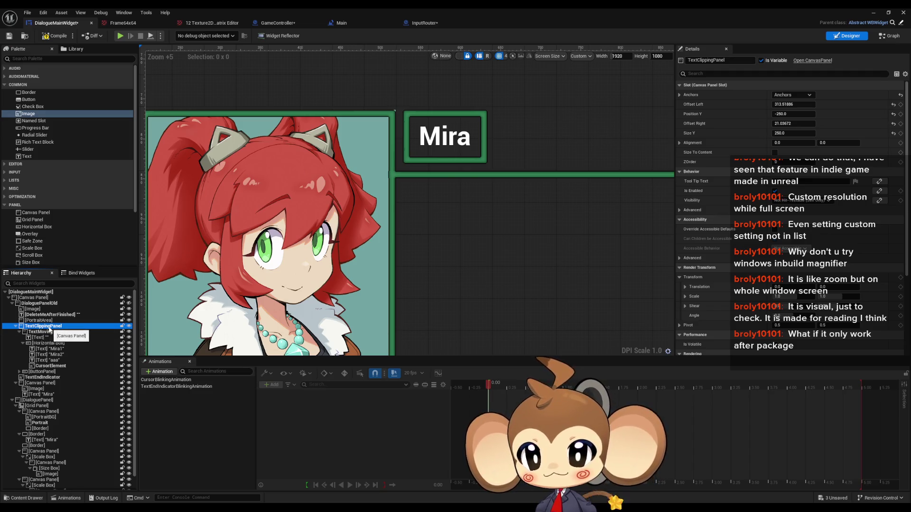
Step: Run Find References on the TextClippingPanel widget
right_click(49, 329)
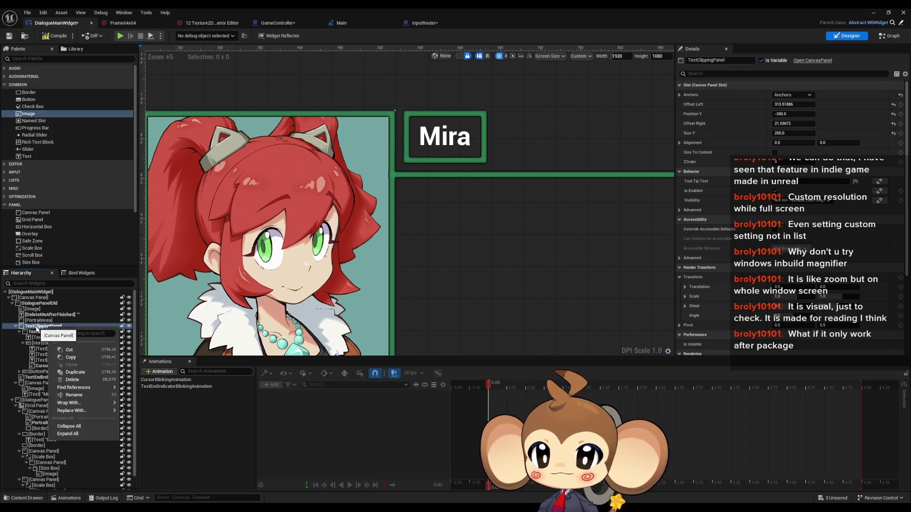
mouse_move(76, 388)
click(139, 406)
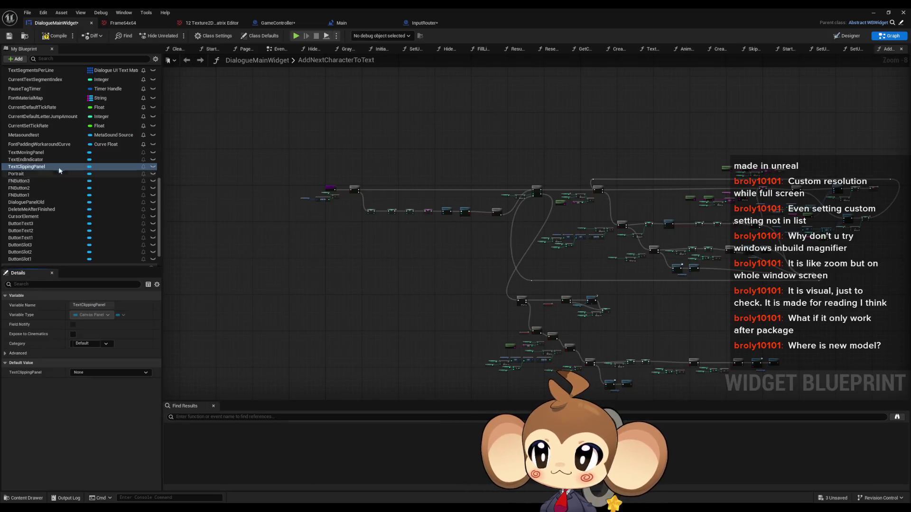
Step: Find references to the TextClippingPanel variable By Class Member
right_click(42, 167)
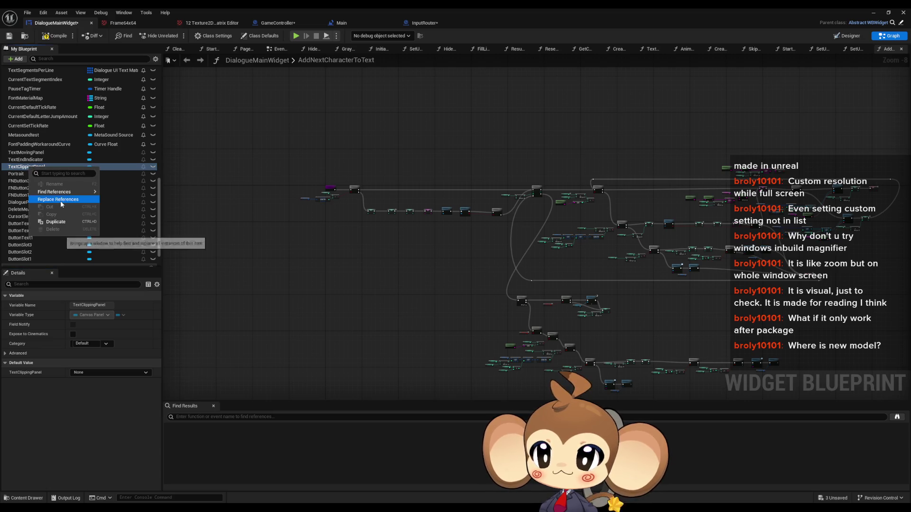
mouse_move(71, 191)
click(119, 219)
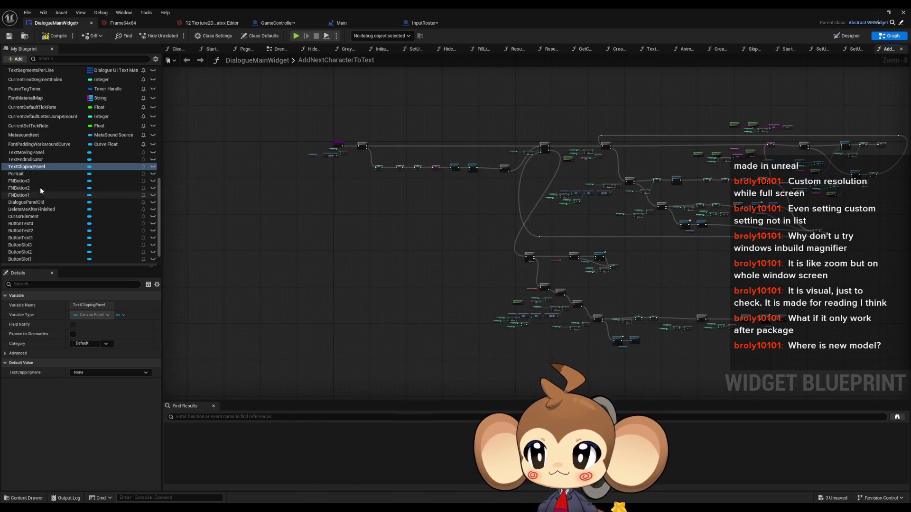
right_click(34, 168)
mouse_move(90, 193)
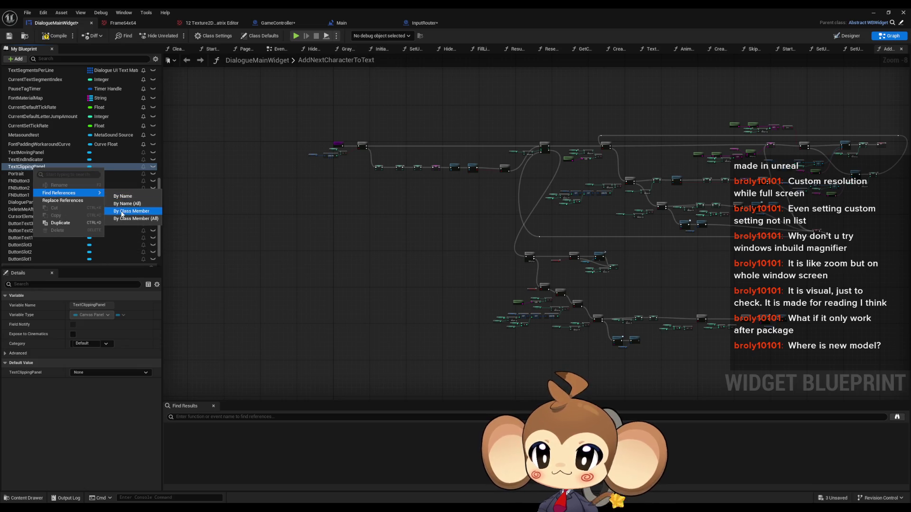
click(120, 211)
Step: Rerun the TextClippingPanel reference search, close InputRouter and return to the Designer
click(56, 164)
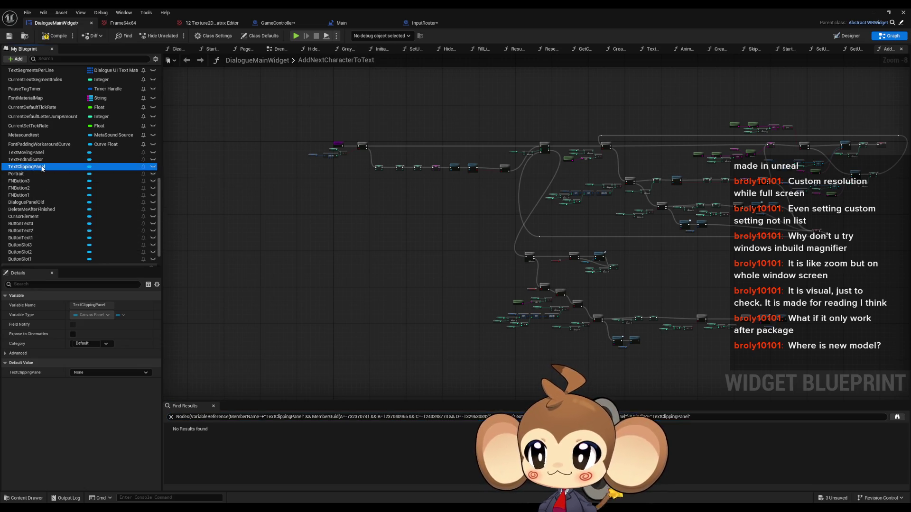
click(198, 417)
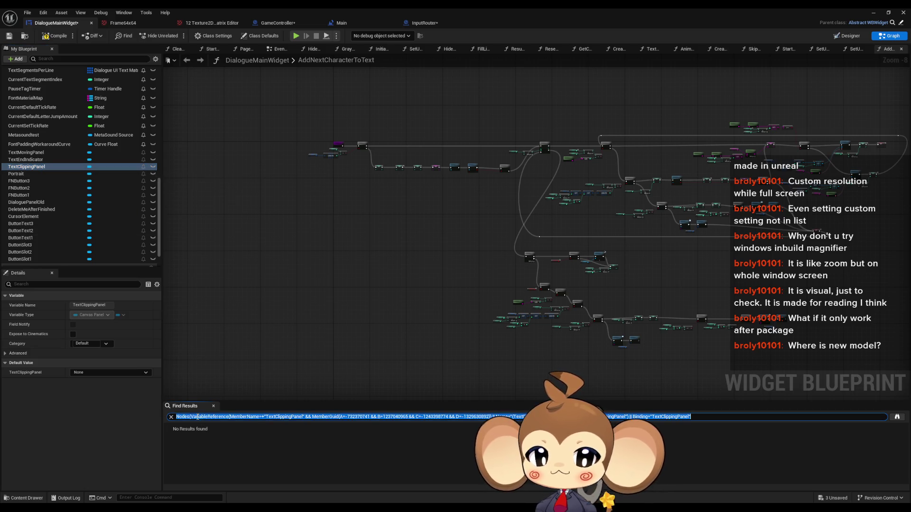
click(896, 420)
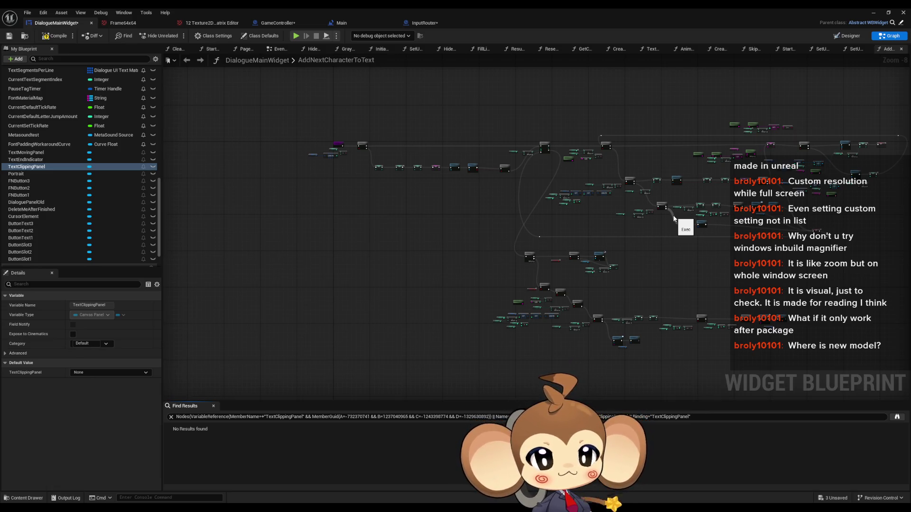
middle_click(426, 24)
key(ctrl+shift+alt+d)
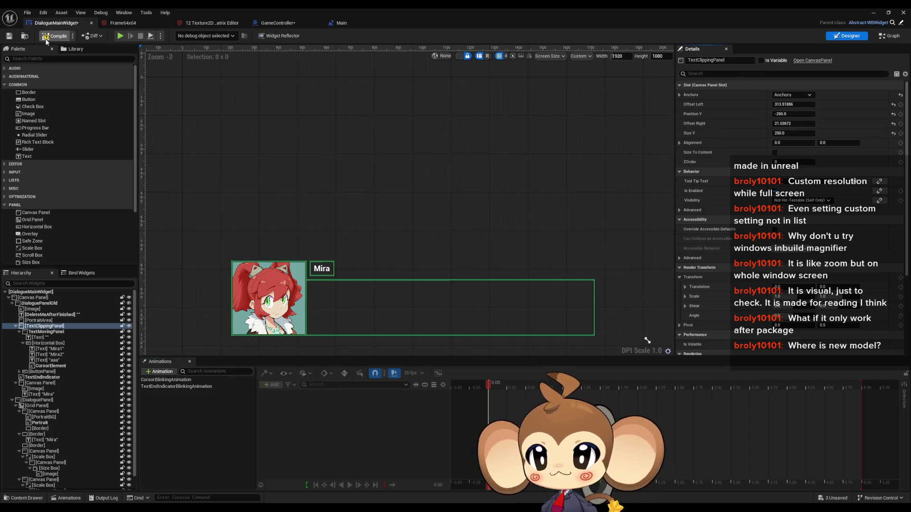
Step: Find references to the TextMovingPanel widget in the graph
click(52, 332)
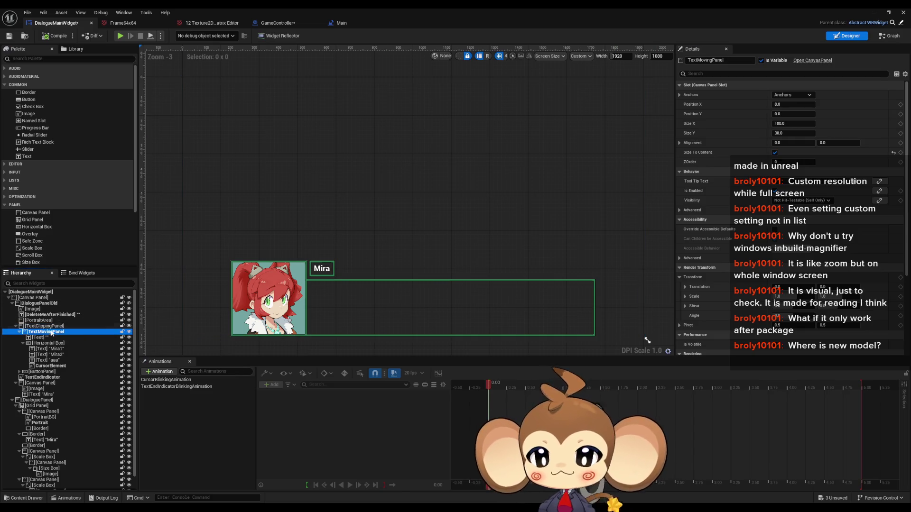
right_click(46, 334)
mouse_move(71, 392)
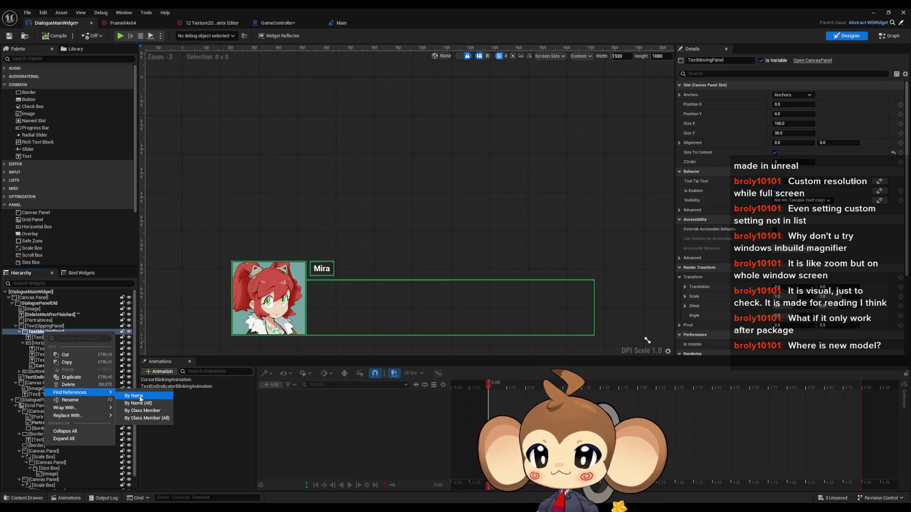
click(142, 411)
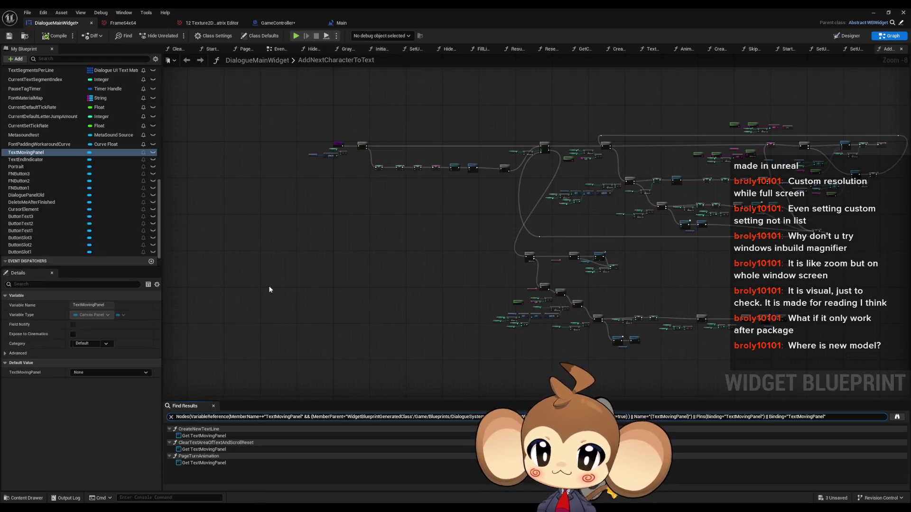
Step: Review its uses in CreateNewTextLine, ClearTextAreaOfTextAndScrollReset and PageTurnAnimation, then return to Designer
double_click(203, 435)
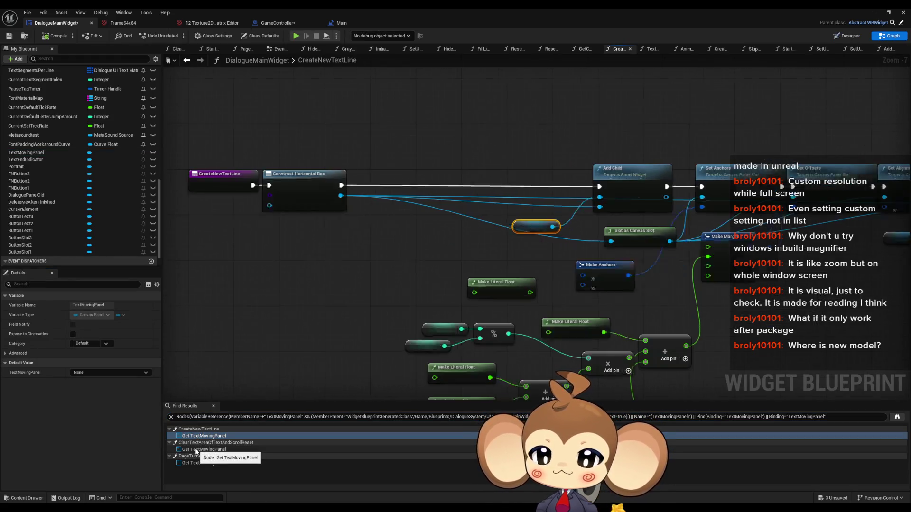
click(196, 450)
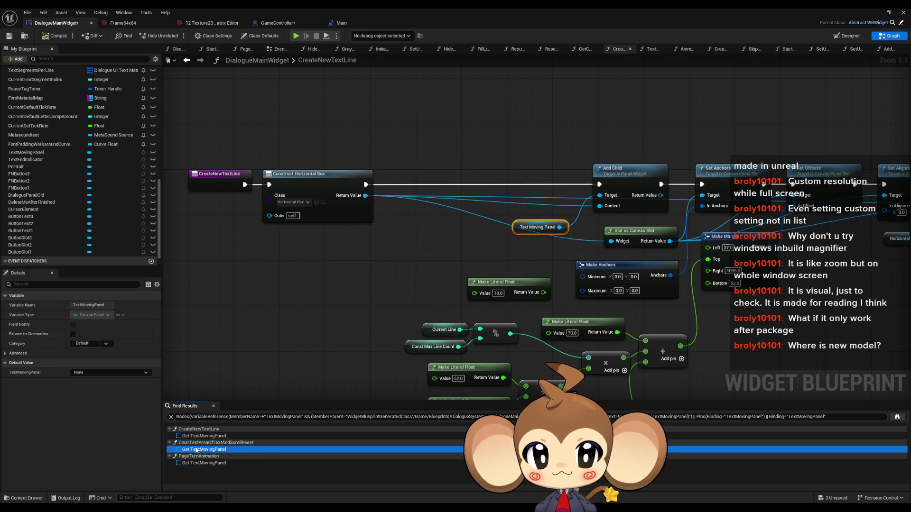
double_click(191, 463)
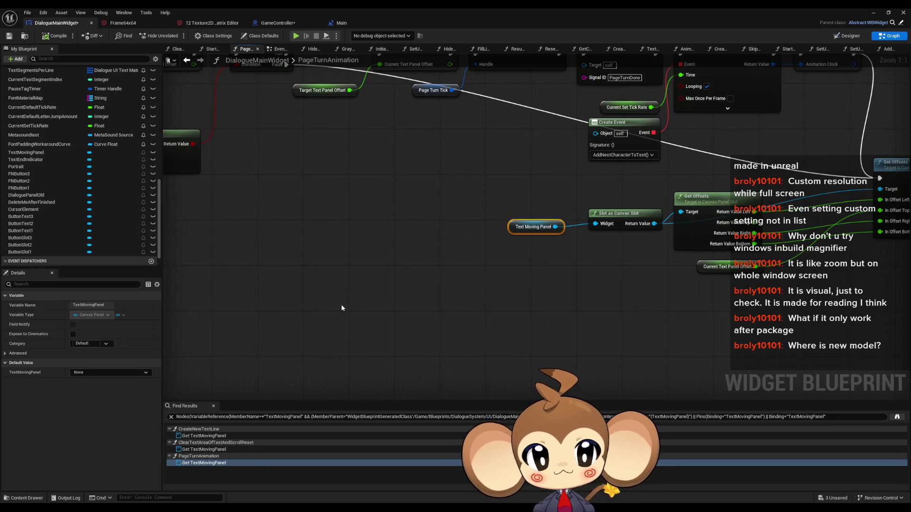
drag(449, 274, 365, 300)
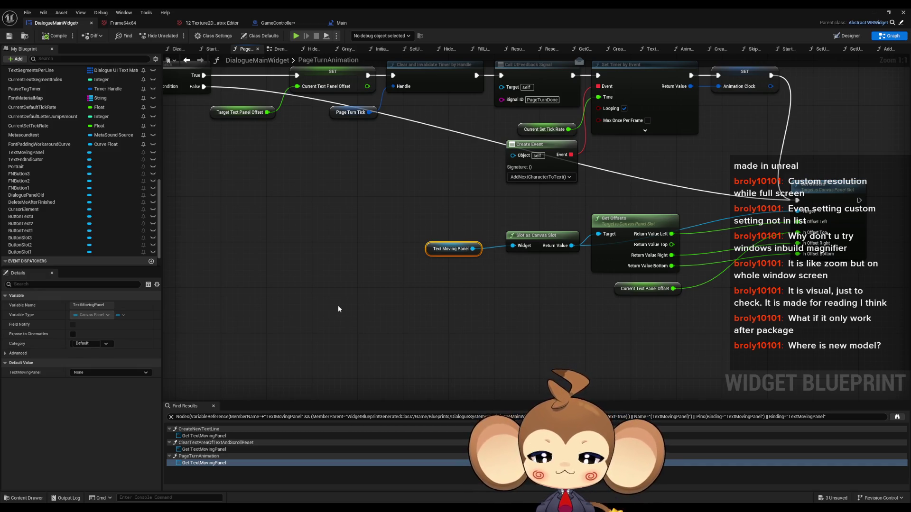
click(848, 36)
click(25, 326)
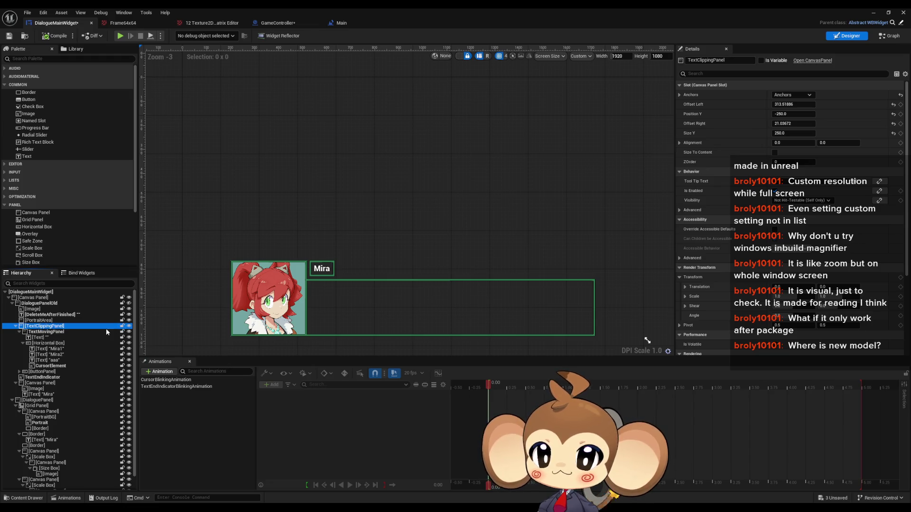
Step: Inspect TextMovingPanel, TextClippingPanel and the portrait area, revealing TextMovingPanel's contents
click(43, 332)
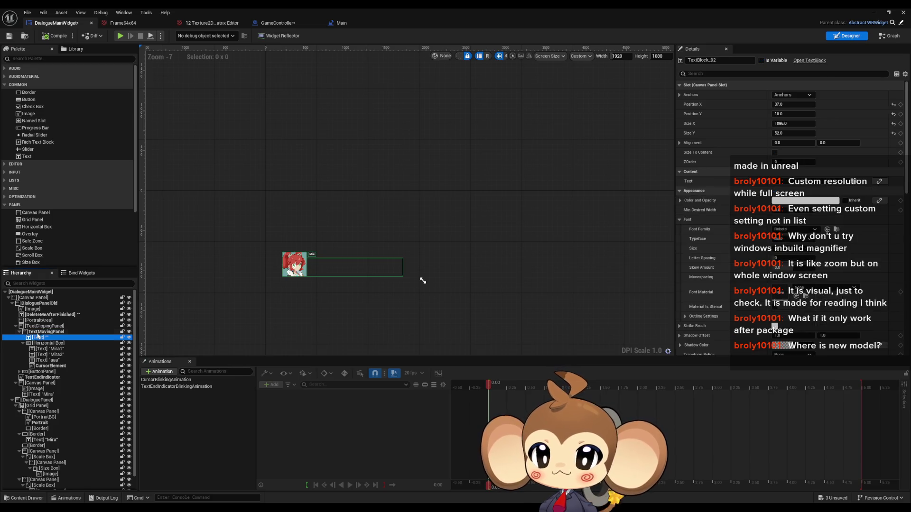
click(129, 306)
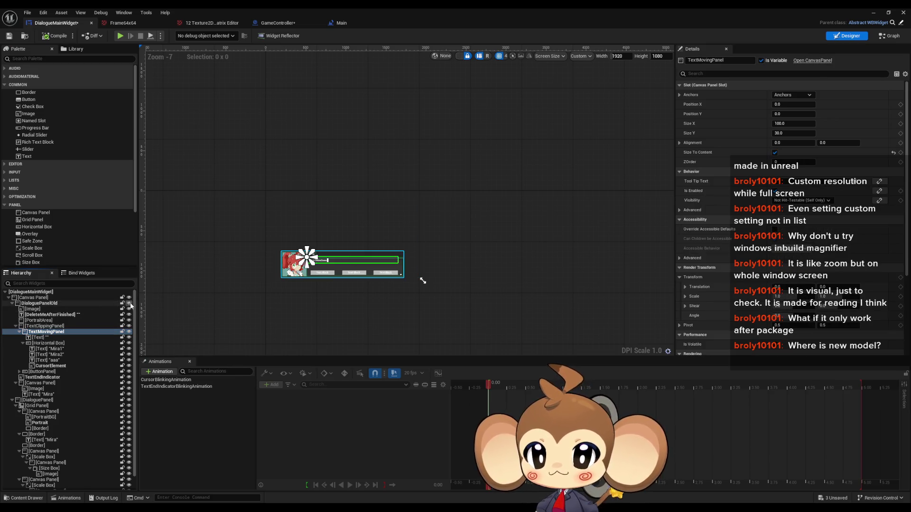
click(38, 325)
scroll(240, 269, up, 10)
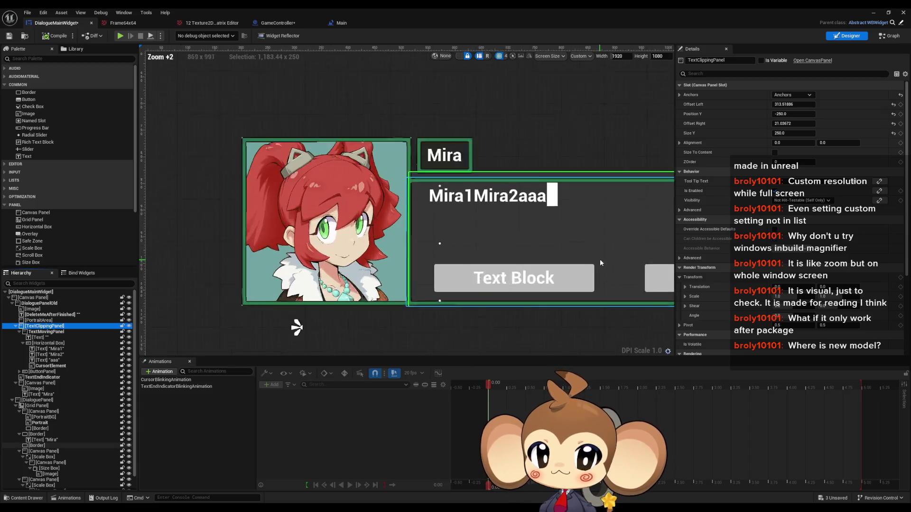
click(39, 320)
click(39, 326)
scroll(279, 262, down, 5)
scroll(278, 261, up, 4)
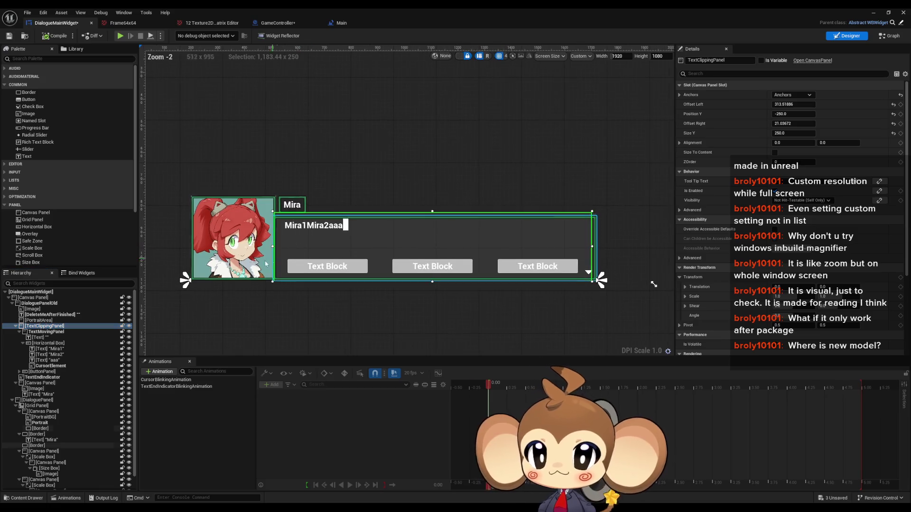
Step: Check the text block, ButtonPanel and Mira text, then select TextClippingPanel through the Mira text
click(46, 337)
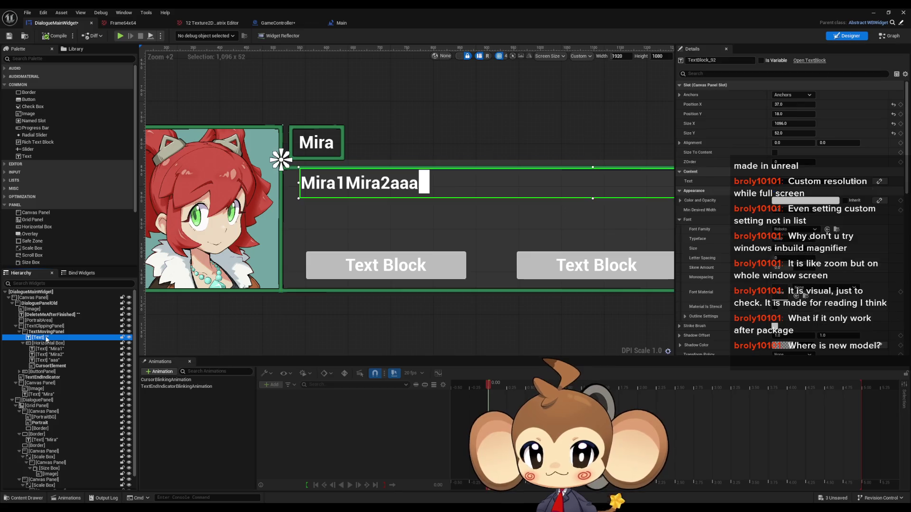
click(42, 371)
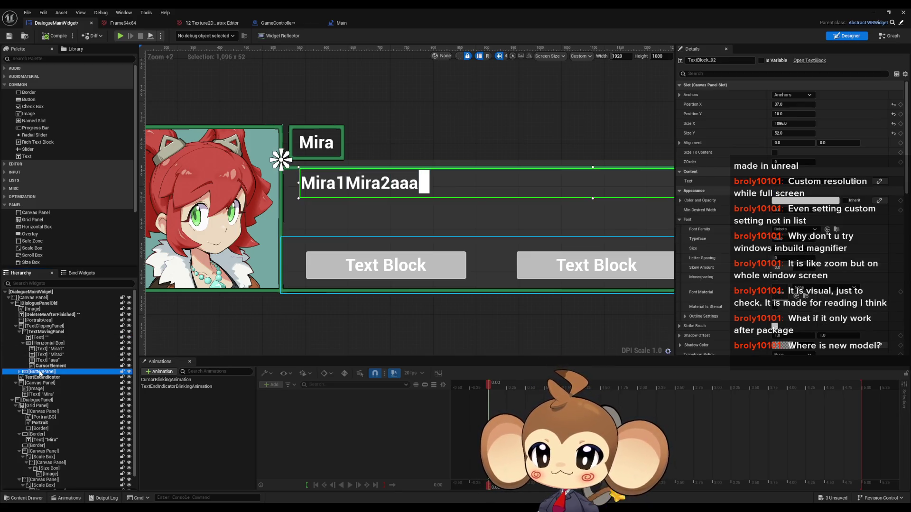
click(38, 395)
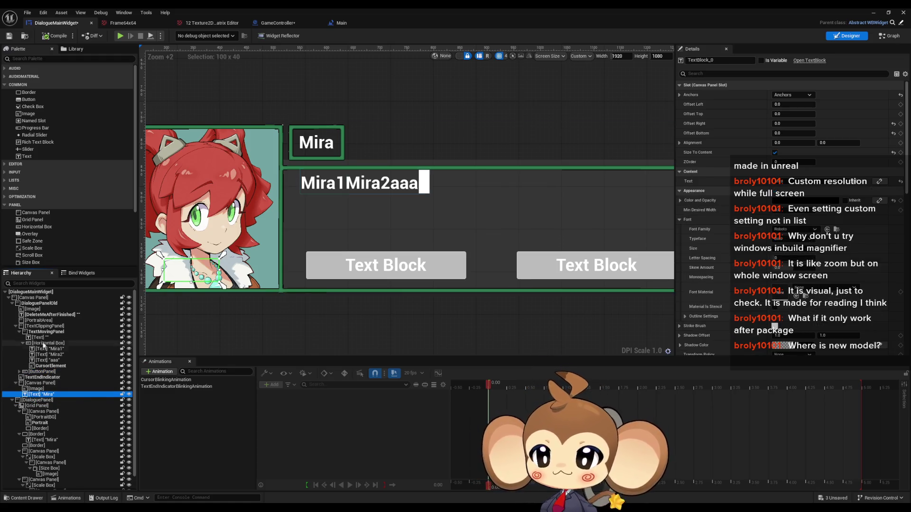
shift+click(40, 327)
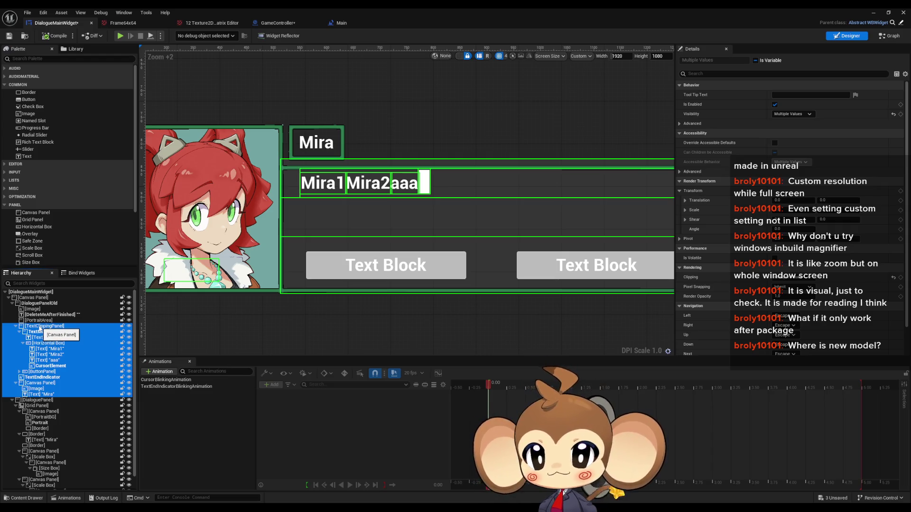
Step: Undo the multi-widget move and drag only TextClippingPanel toward the new DialoguePanel
mouse_move(40, 327)
mouse_down()
mouse_move(51, 419)
mouse_move(44, 412)
mouse_up()
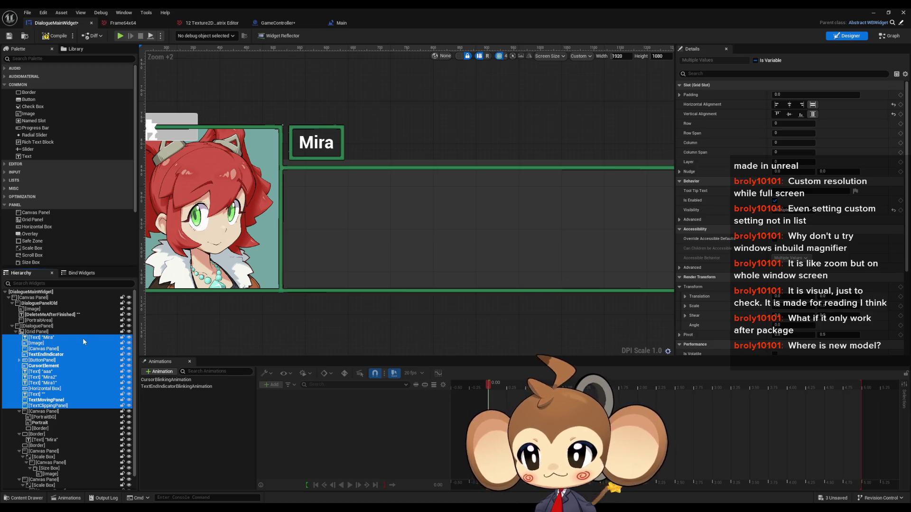
scroll(321, 258, down, 5)
key(ctrl+z)
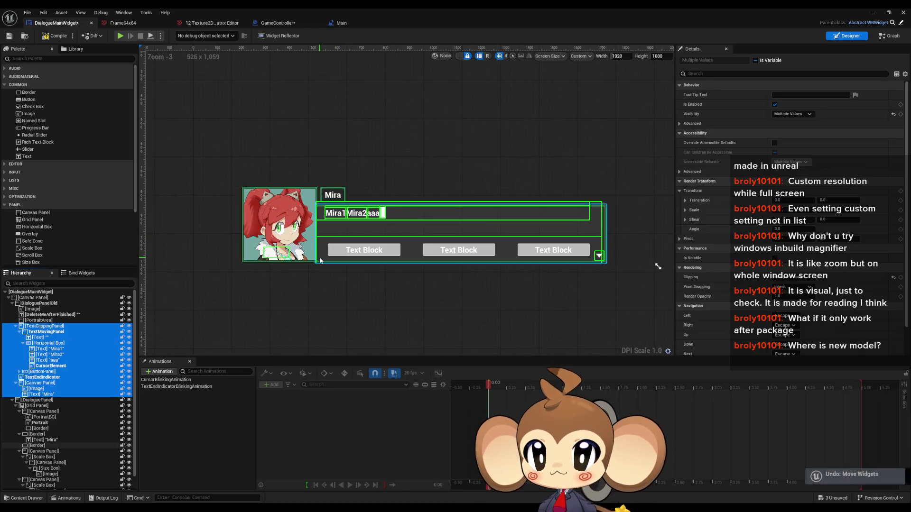
click(41, 326)
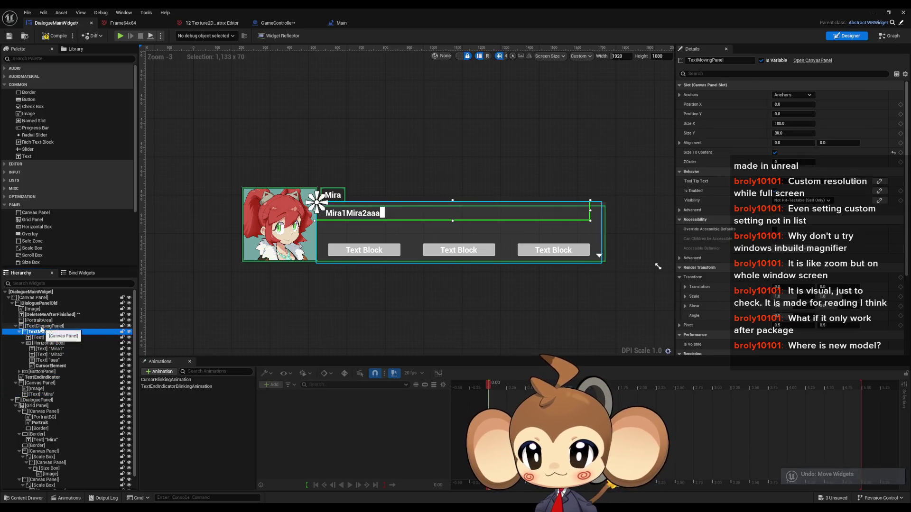
mouse_move(41, 327)
mouse_down()
mouse_move(57, 385)
mouse_move(43, 411)
mouse_up()
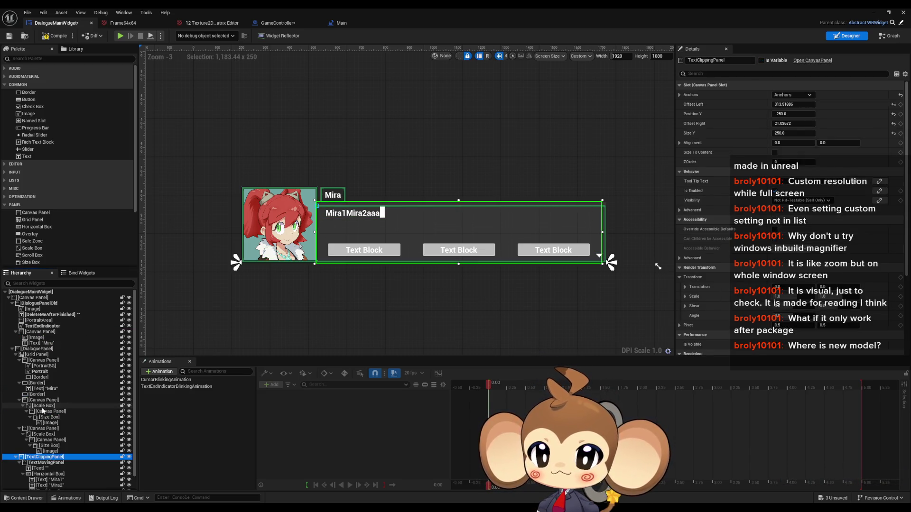
Step: Collapse the grid's child rows and drop TextClippingPanel into the Grid Panel
click(17, 458)
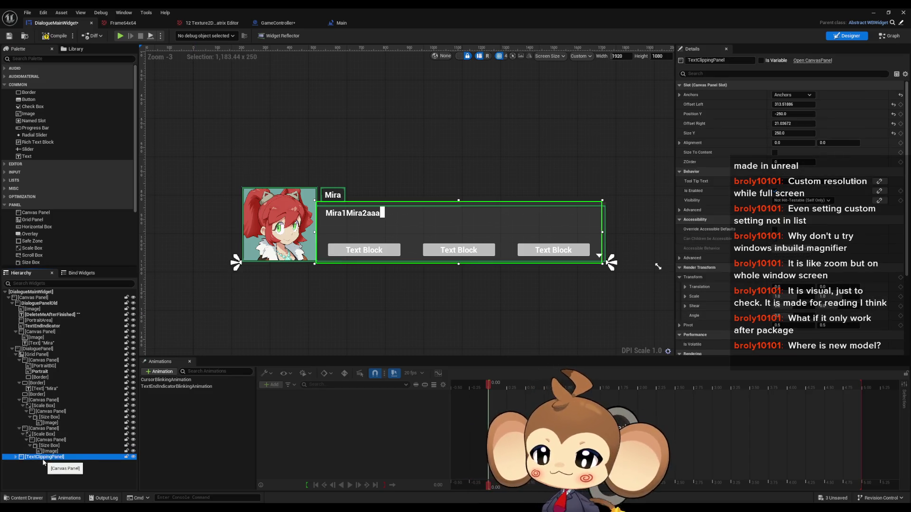
mouse_move(42, 459)
mouse_down()
mouse_move(31, 437)
mouse_move(32, 361)
mouse_up()
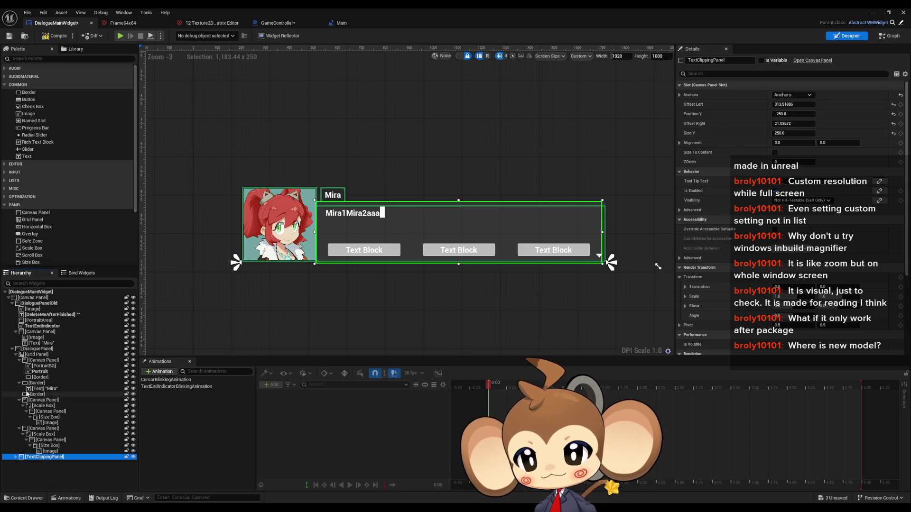
click(19, 360)
click(19, 366)
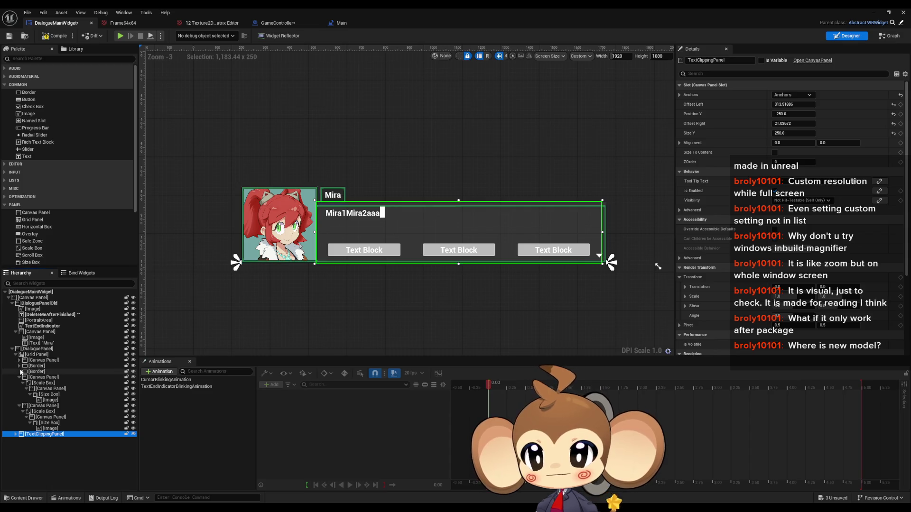
click(19, 377)
click(19, 383)
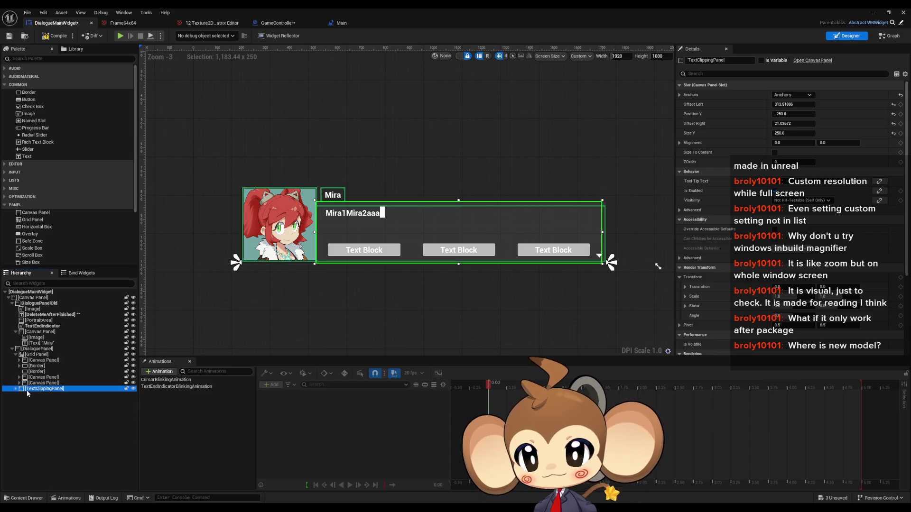
drag(29, 389, 29, 360)
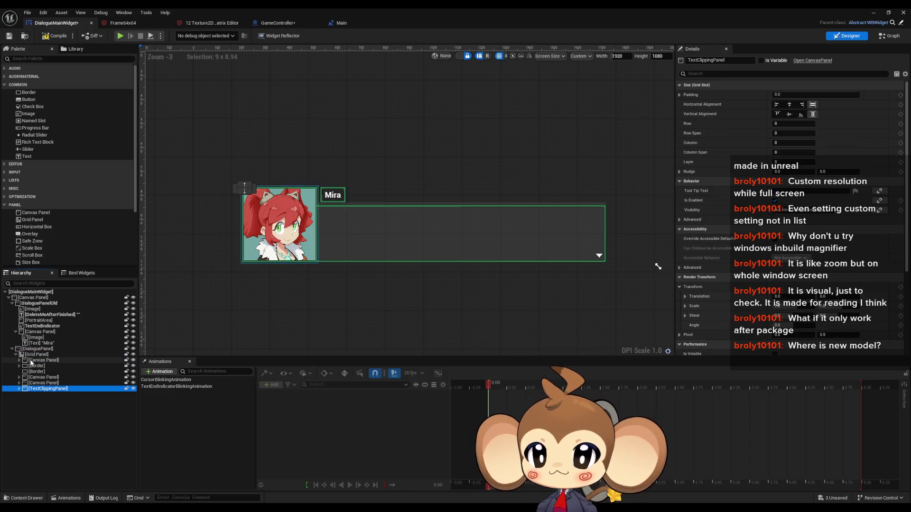
Step: Shift the text panel to the right of Mira's portrait and down one grid row
scroll(262, 223, up, 5)
mouse_move(230, 134)
mouse_down()
mouse_move(386, 135)
mouse_move(391, 175)
mouse_up()
scroll(392, 175, up, 15)
drag(325, 183, 346, 182)
scroll(337, 272, down, 13)
scroll(367, 336, down, 4)
scroll(340, 271, up, 5)
scroll(329, 337, down, 5)
scroll(309, 254, up, 7)
scroll(309, 255, up, 1)
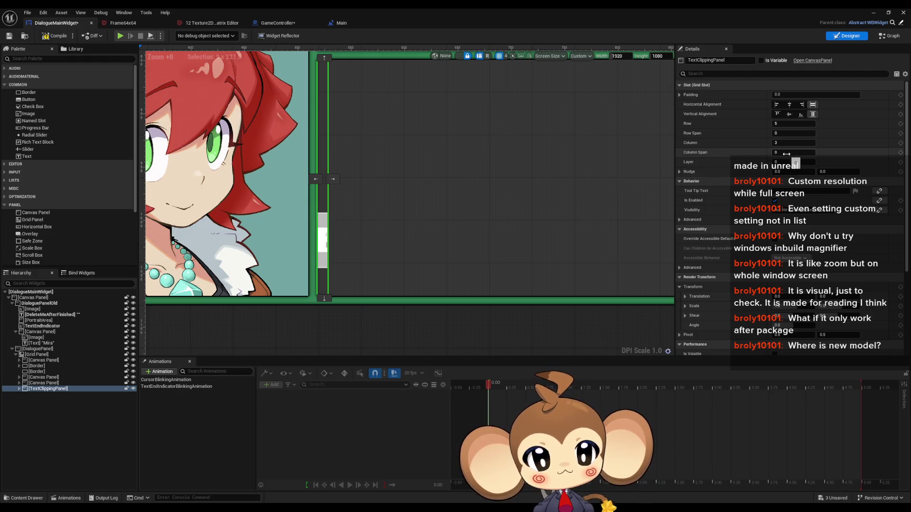
Step: Set the text panel's Column Span to 2 so its text and buttons appear
click(784, 153)
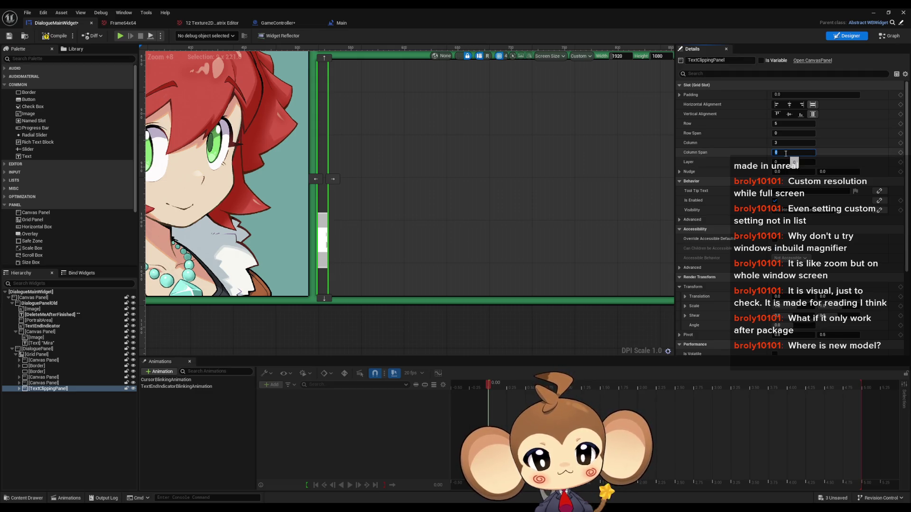
text(2)
key(Return)
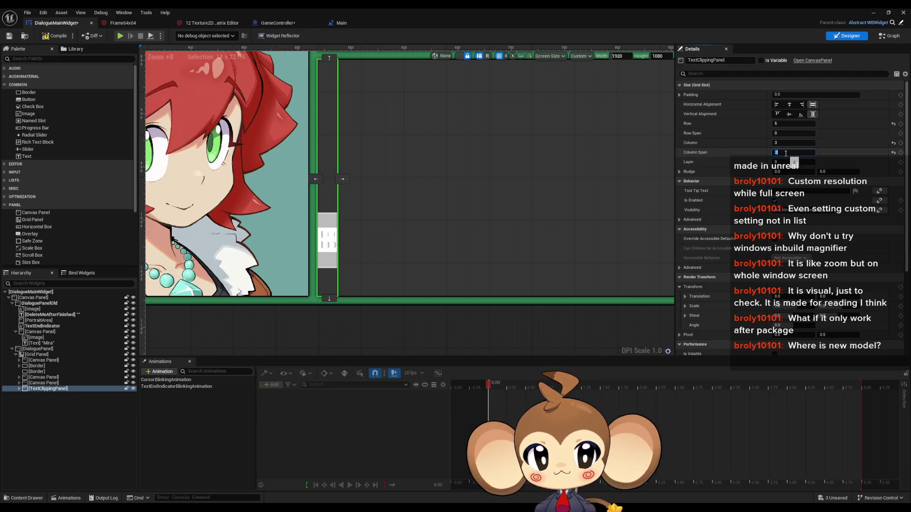
scroll(402, 179, down, 10)
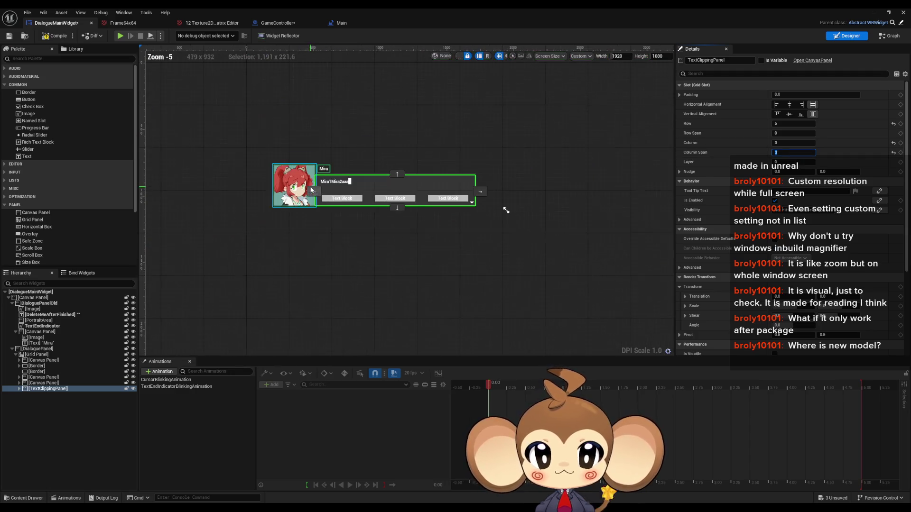
scroll(401, 179, up, 4)
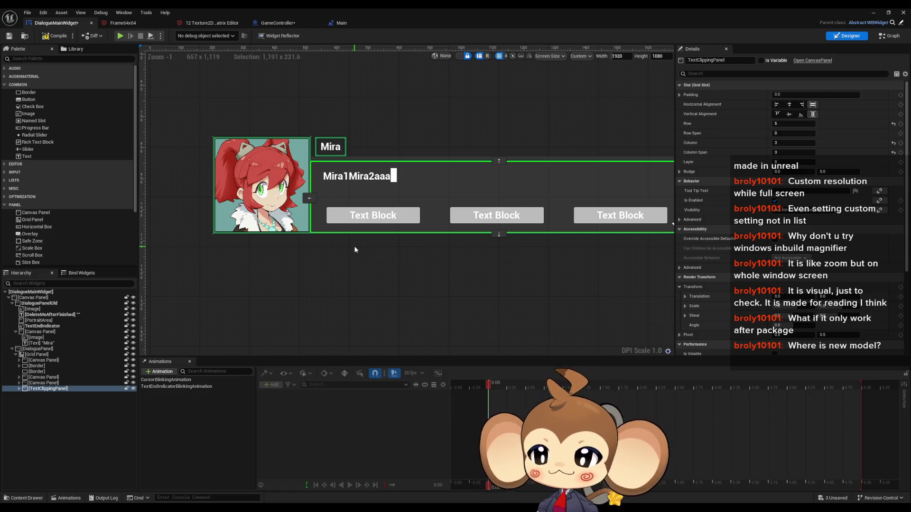
drag(268, 303, 306, 276)
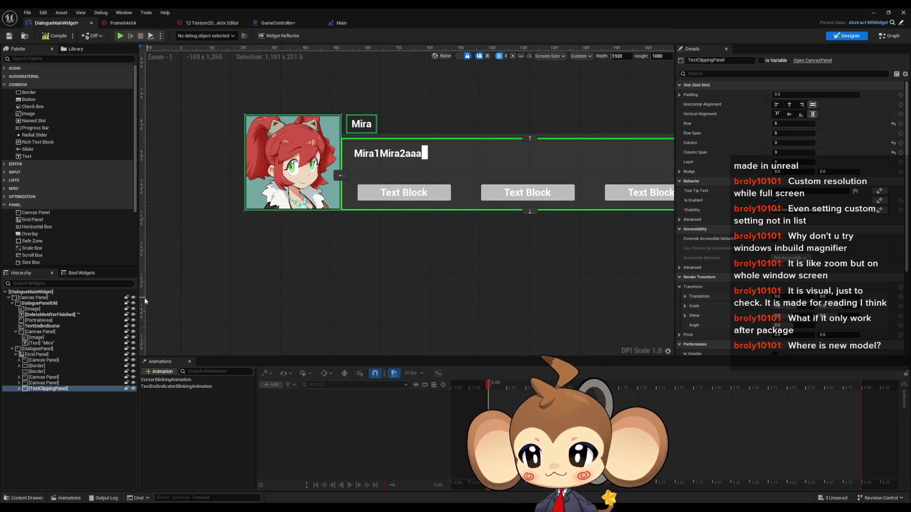
Step: Reparent the TextEndIndicator image into the TextClippingPanel
click(66, 315)
click(43, 327)
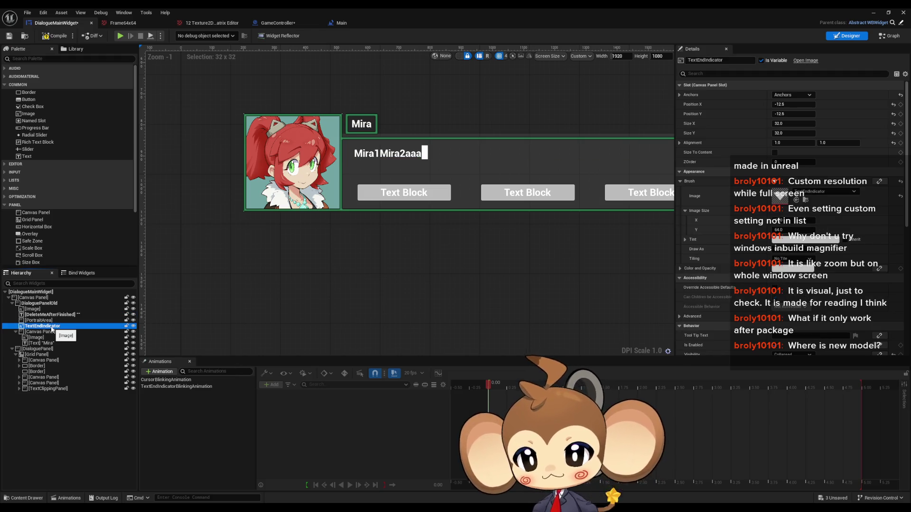
key(f)
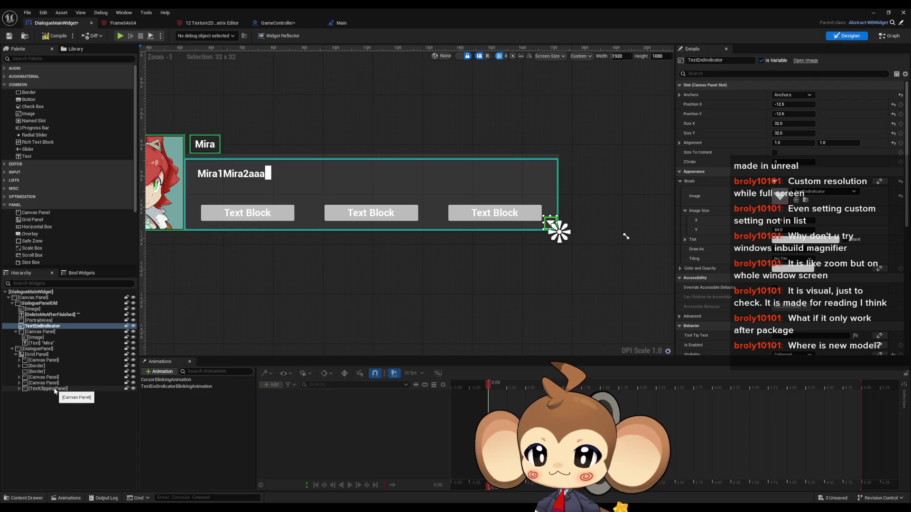
click(19, 389)
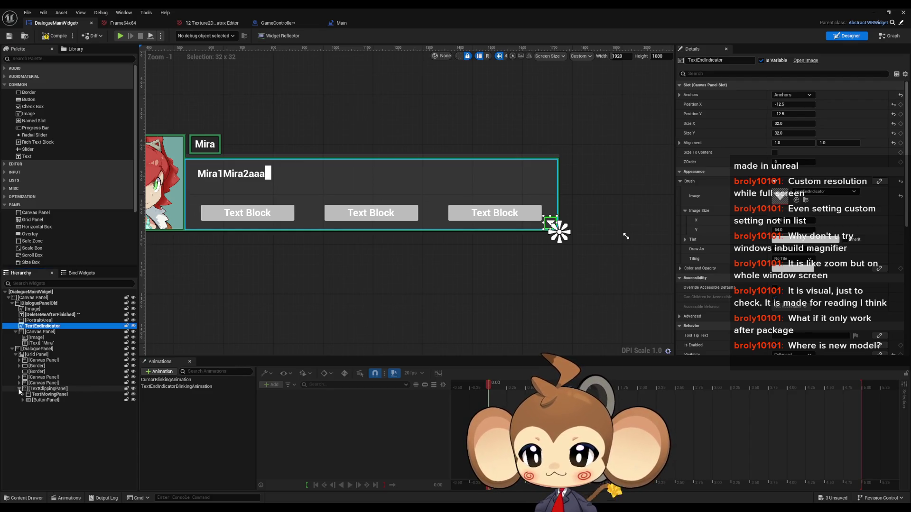
click(49, 390)
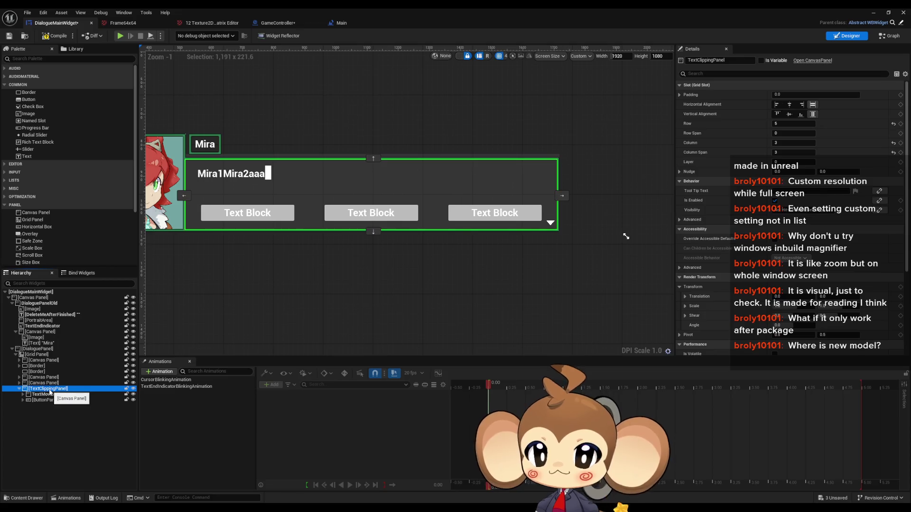
click(53, 326)
drag(55, 333, 57, 398)
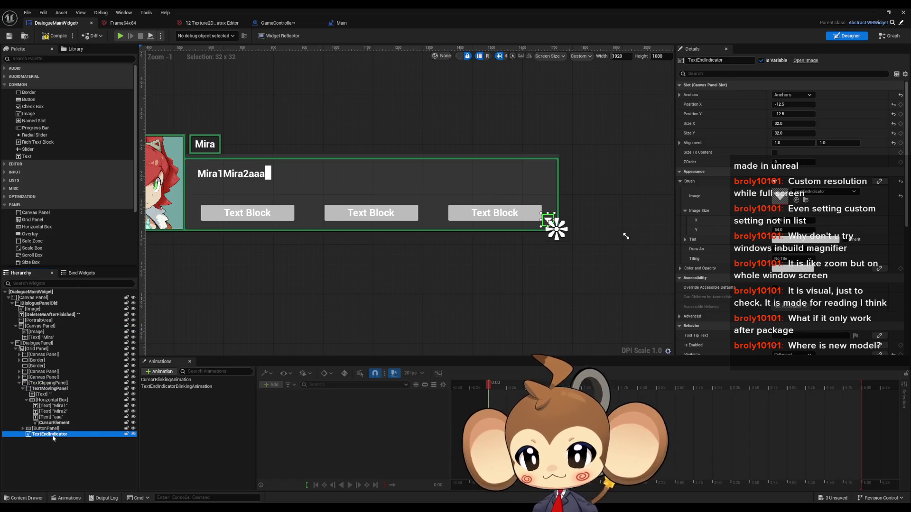
Step: Check the end indicator's placement within the text area, then delete the old Mira name text
click(23, 389)
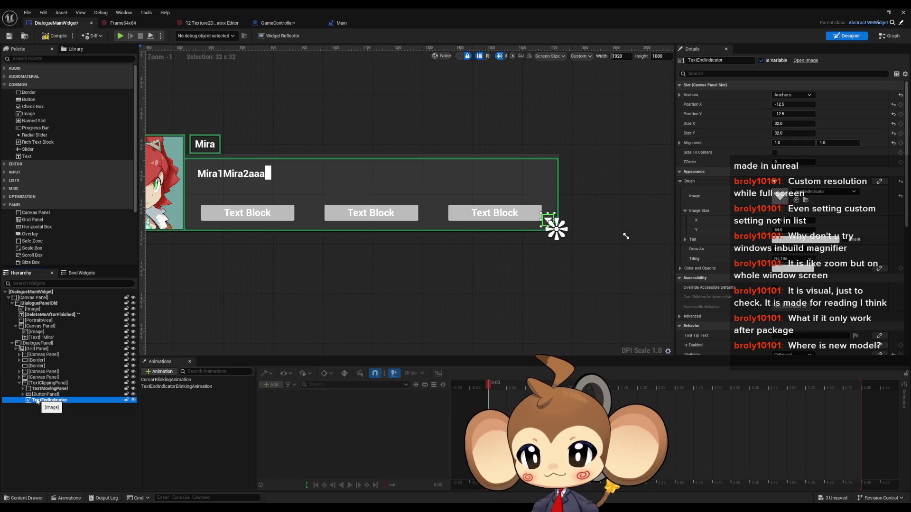
click(23, 394)
click(43, 389)
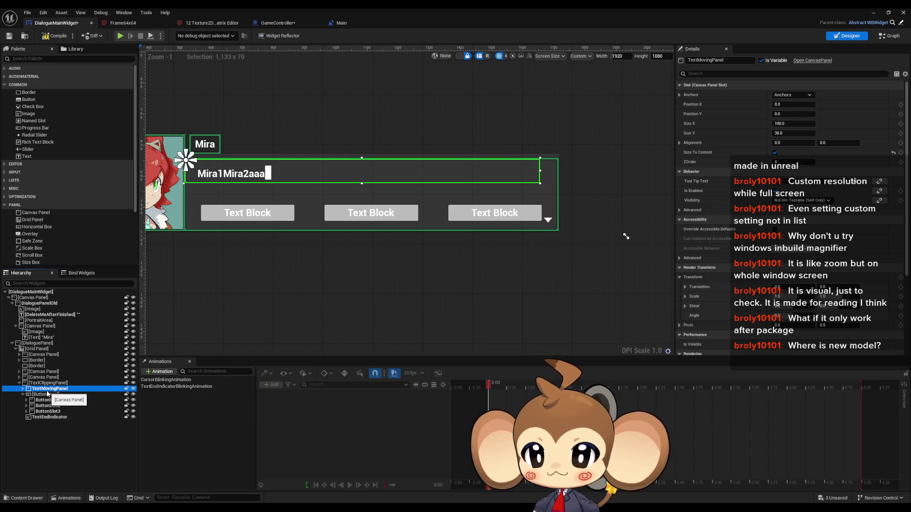
click(46, 383)
click(38, 417)
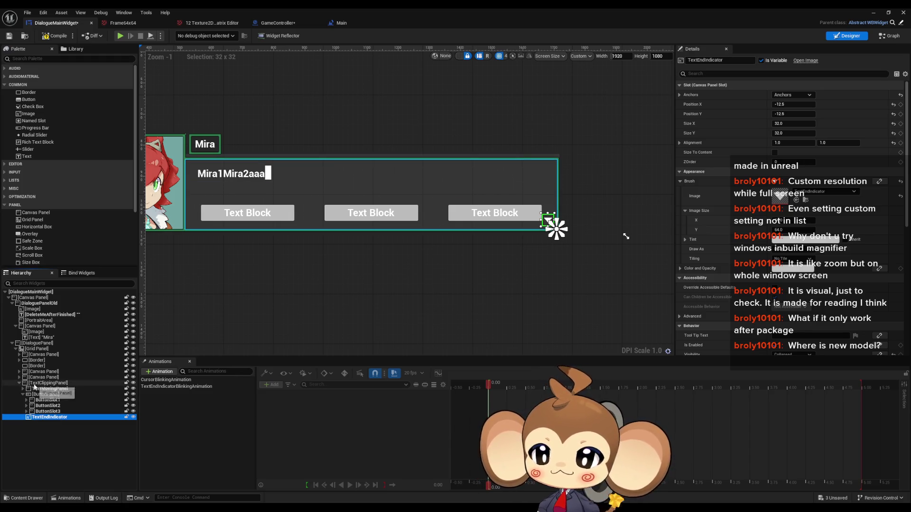
click(50, 382)
drag(235, 295, 344, 295)
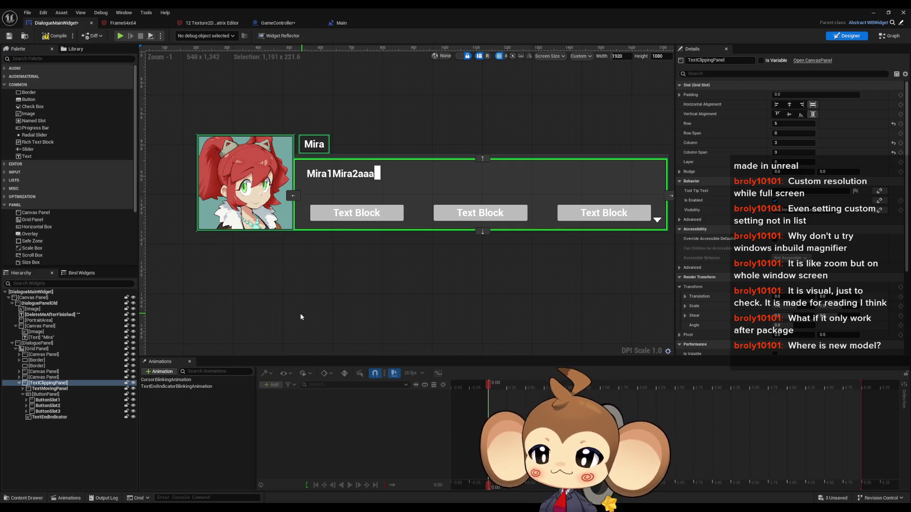
drag(287, 320, 317, 325)
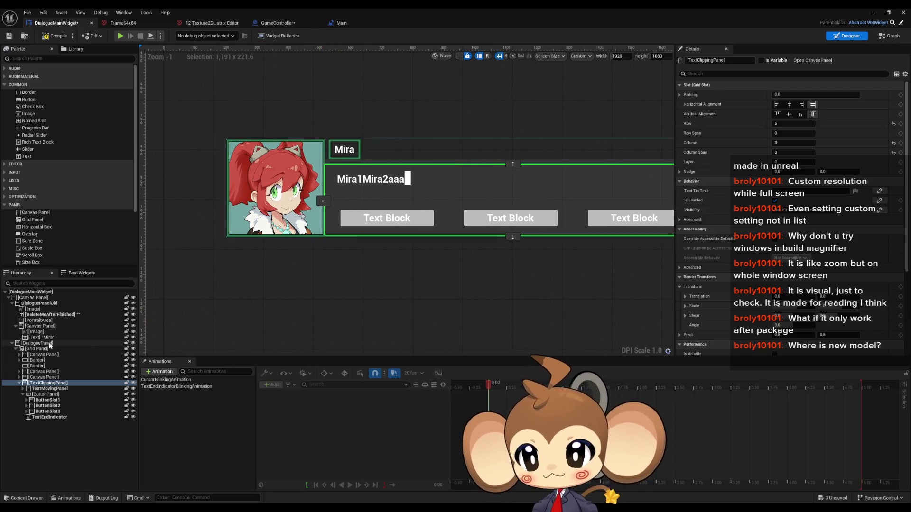
click(48, 337)
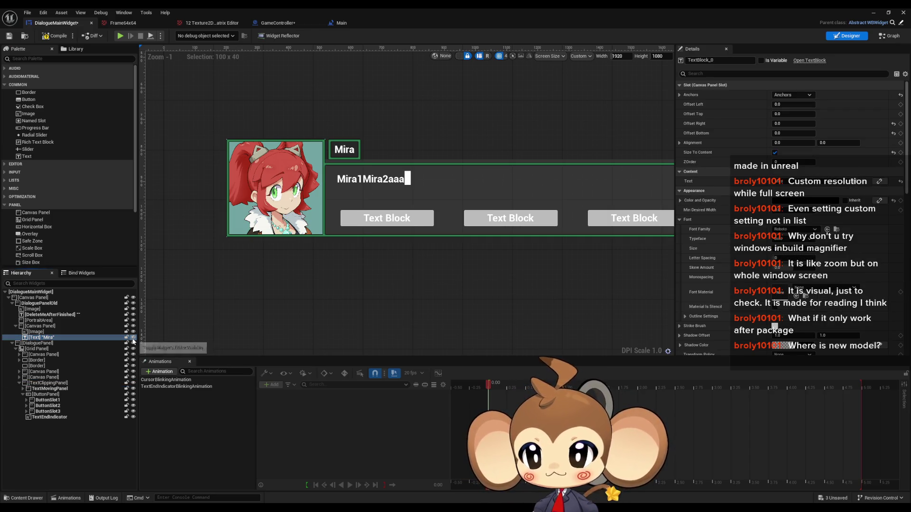
key(Delete)
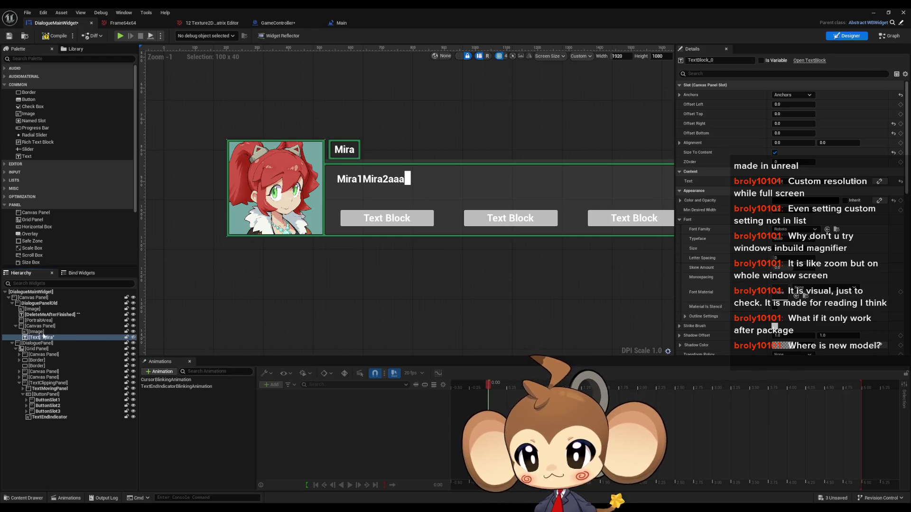
Step: Delete the old image, empty canvas panel, PortraitArea, DeleteMeAfterFinished text and leftover image
click(37, 332)
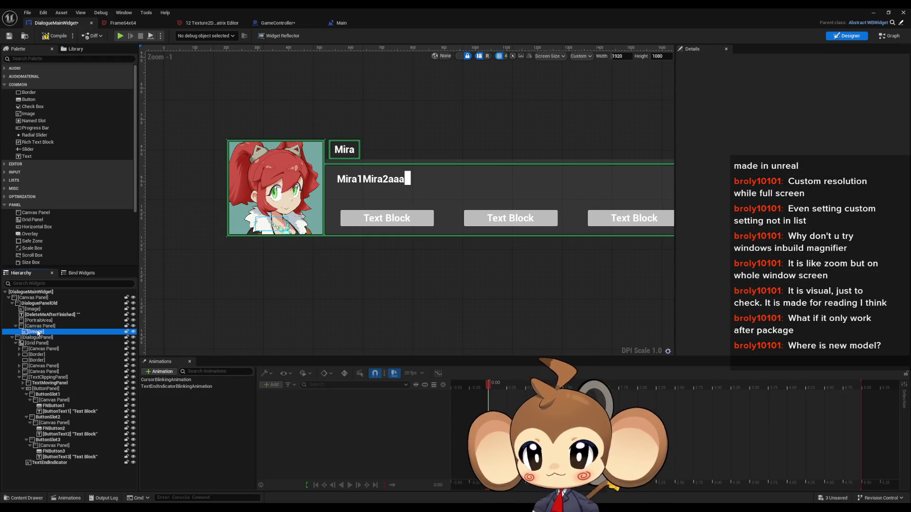
key(Delete)
click(40, 325)
key(Delete)
click(40, 321)
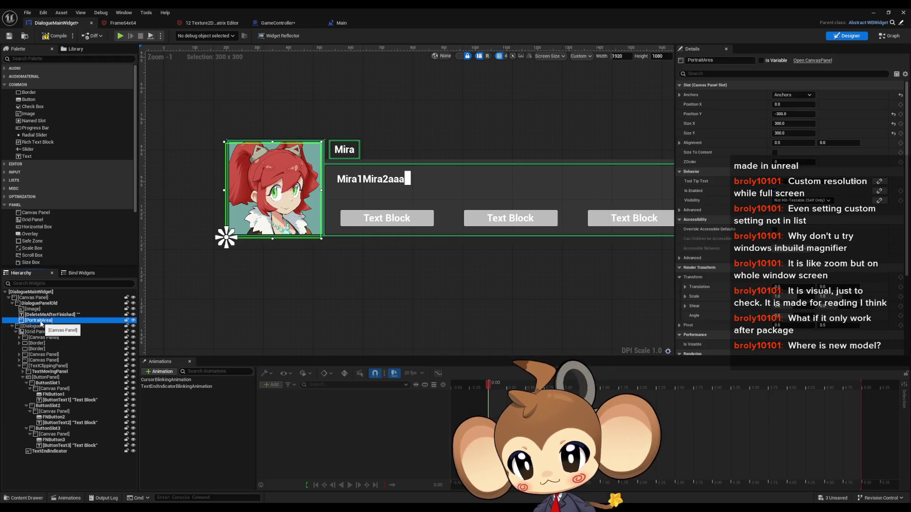
key(Delete)
click(42, 315)
key(Delete)
click(35, 310)
key(Delete)
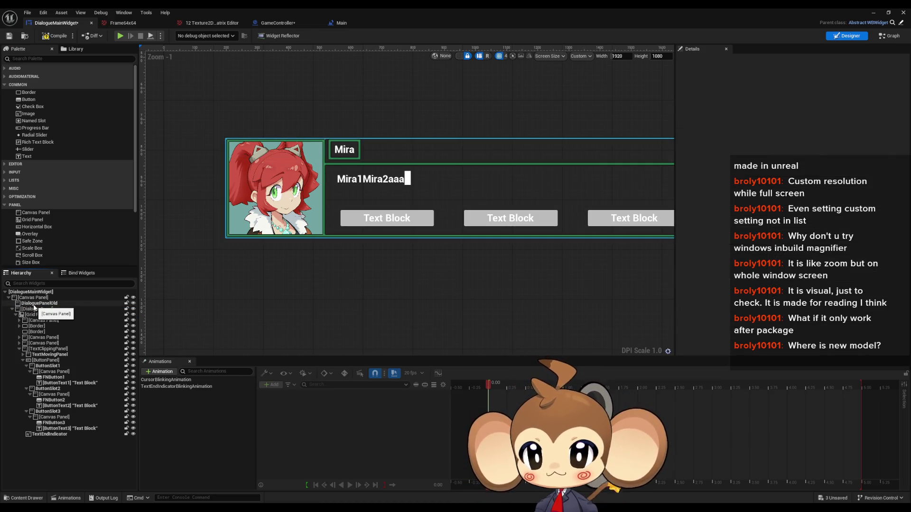
Step: Delete DialoguePanelOld and start a Play session of the level
click(39, 303)
key(Delete)
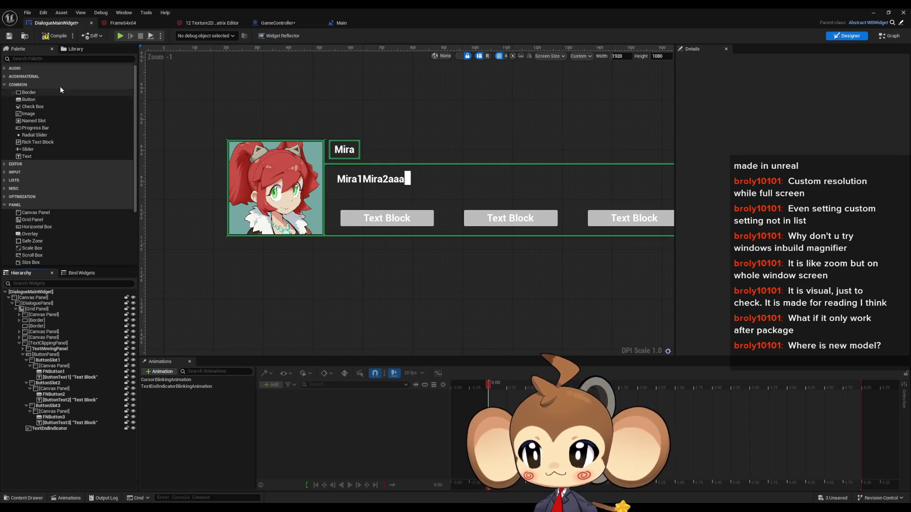
click(875, 13)
click(176, 35)
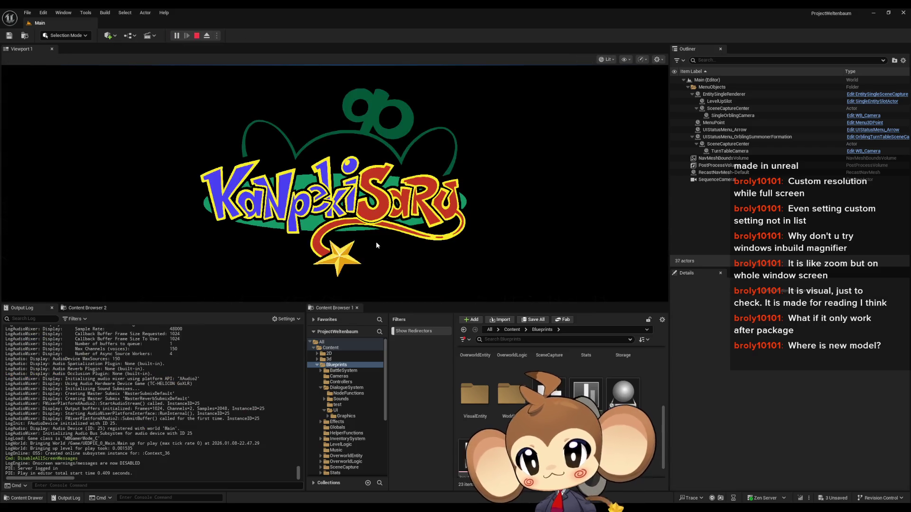
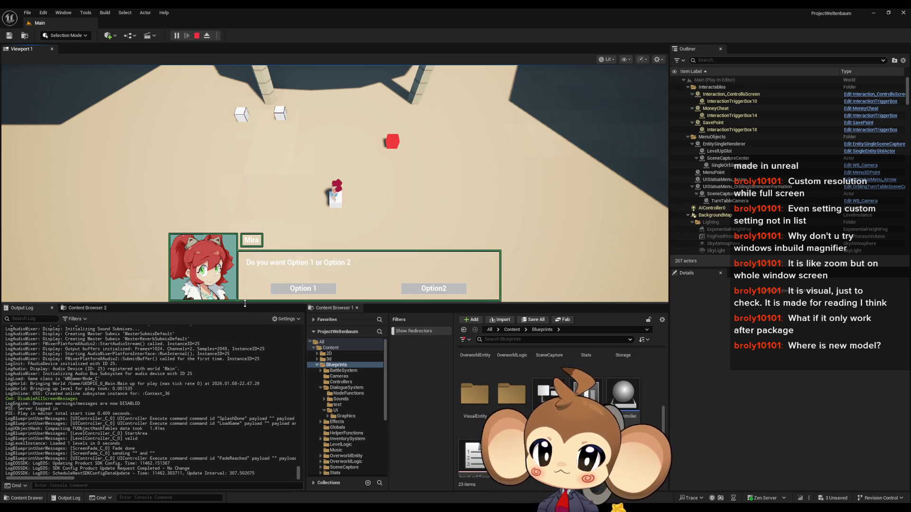
Step: Pick Option 1 in the running dialogue, dismiss it, and stop Play In Editor
click(295, 289)
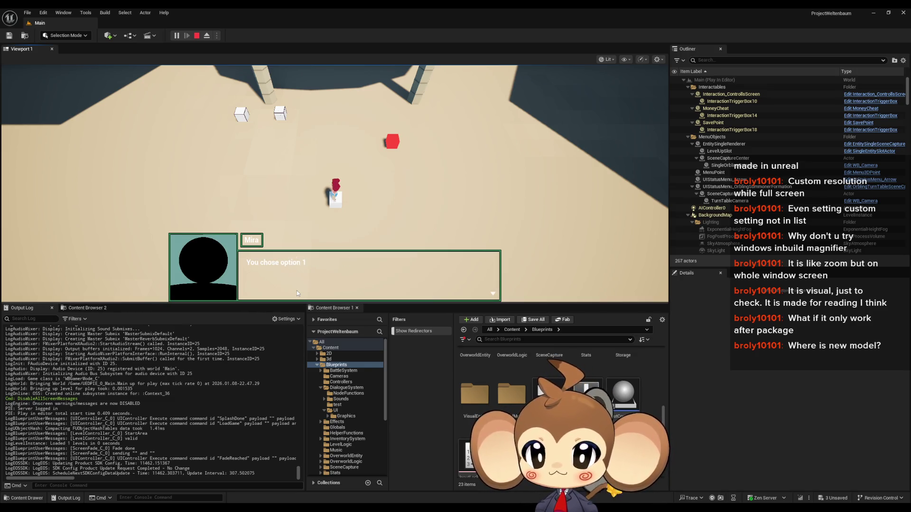
click(297, 293)
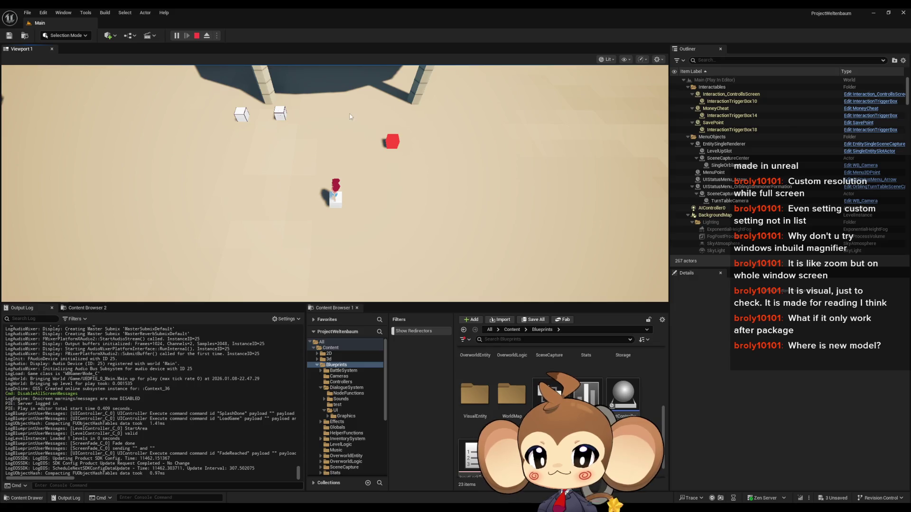
click(196, 35)
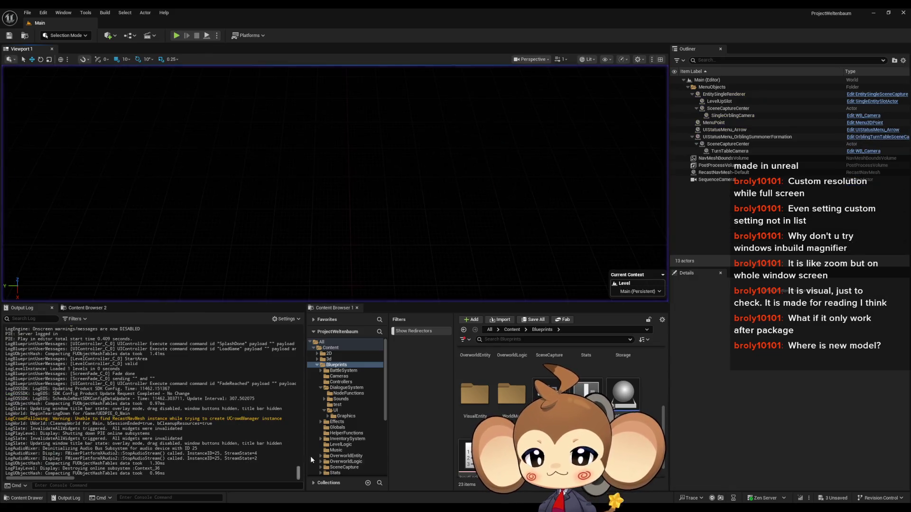
Step: Open DialogueMainWidget and collapse the button slots in the Hierarchy to reach TextClippingPanel
click(346, 474)
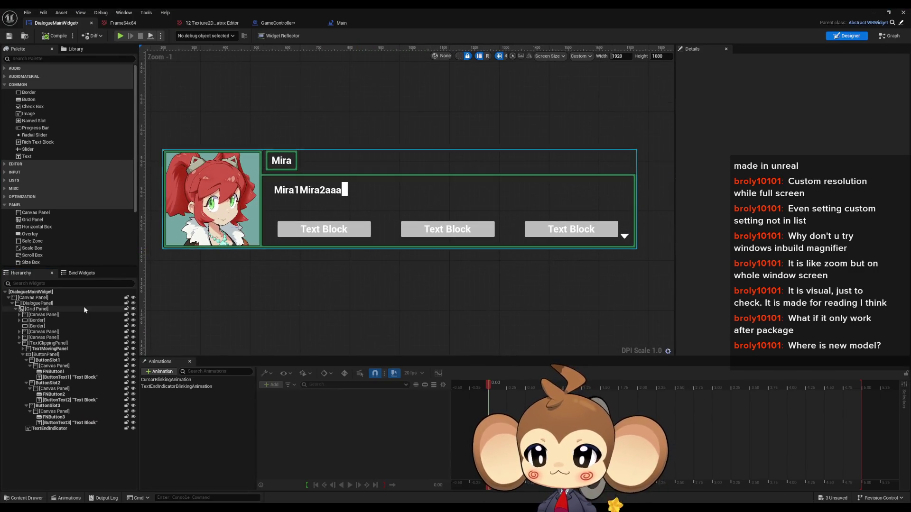
click(52, 372)
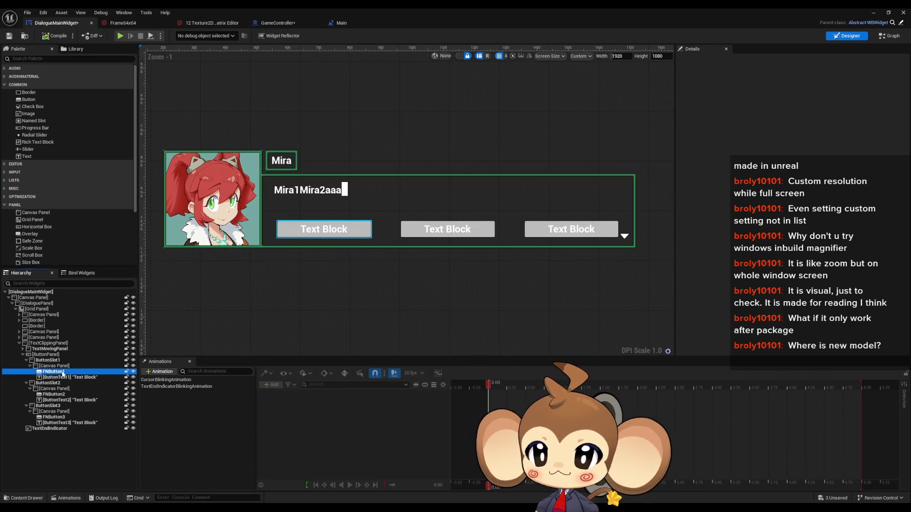
click(30, 367)
click(26, 360)
click(26, 366)
click(26, 372)
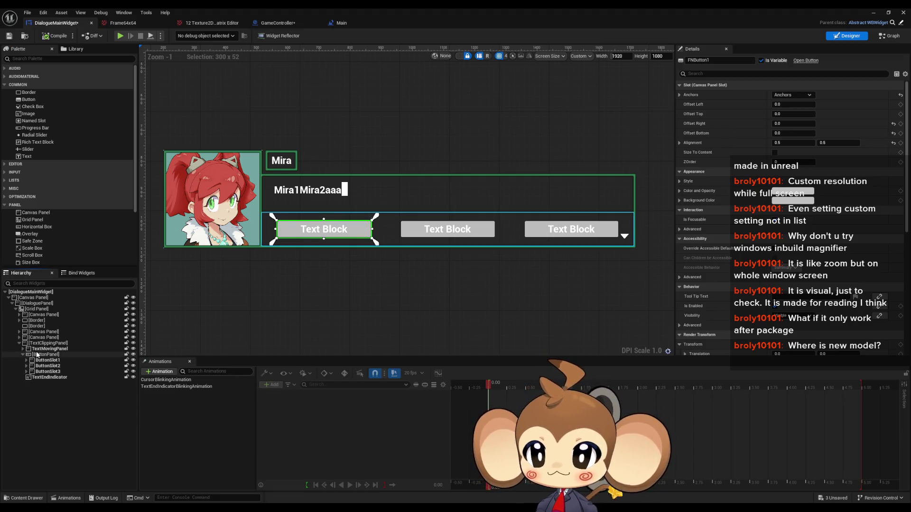
click(37, 355)
click(22, 354)
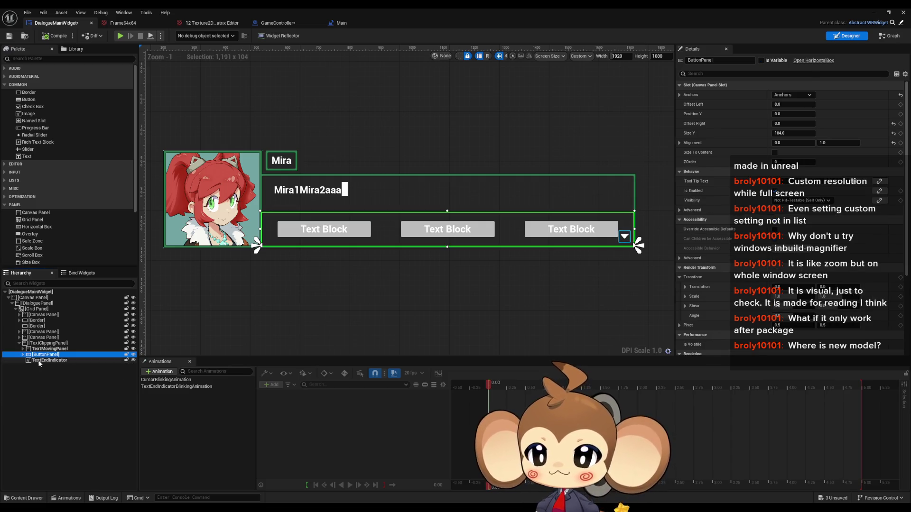
click(41, 361)
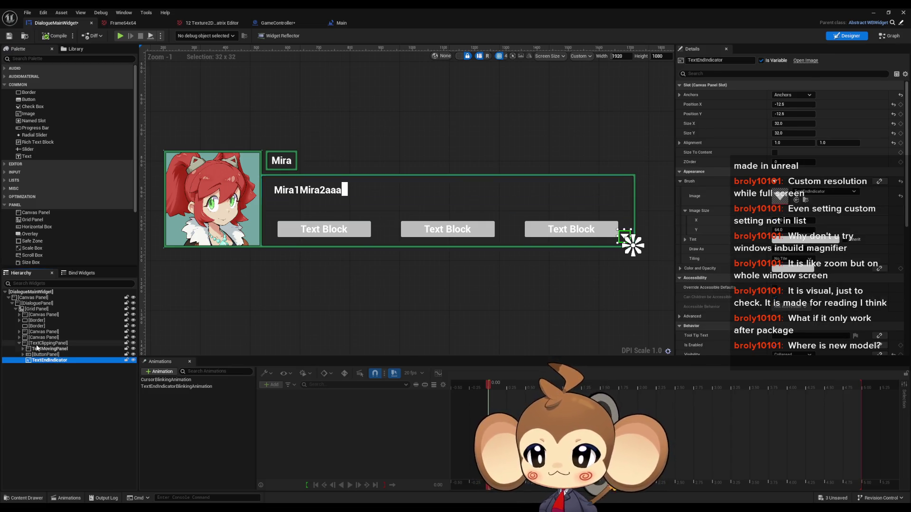
click(37, 344)
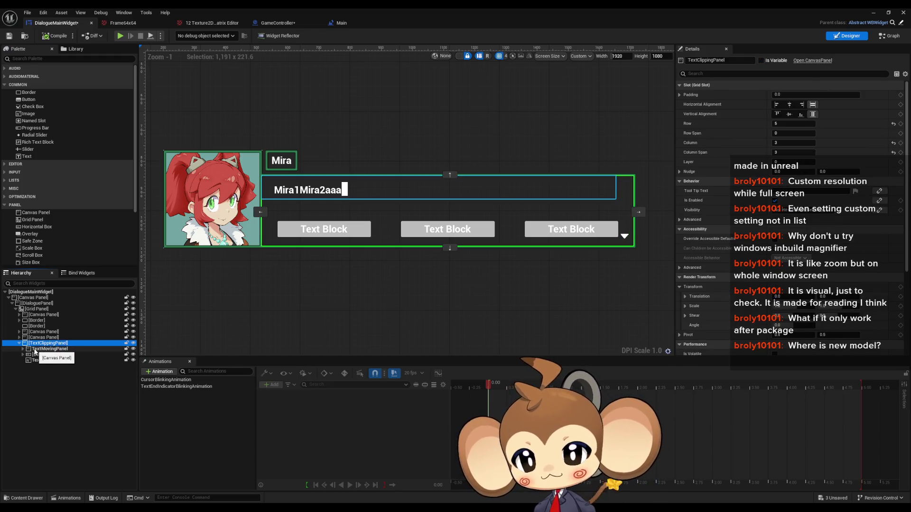
Step: Add a new Image from the Palette inside TextClippingPanel
scroll(251, 258, up, 4)
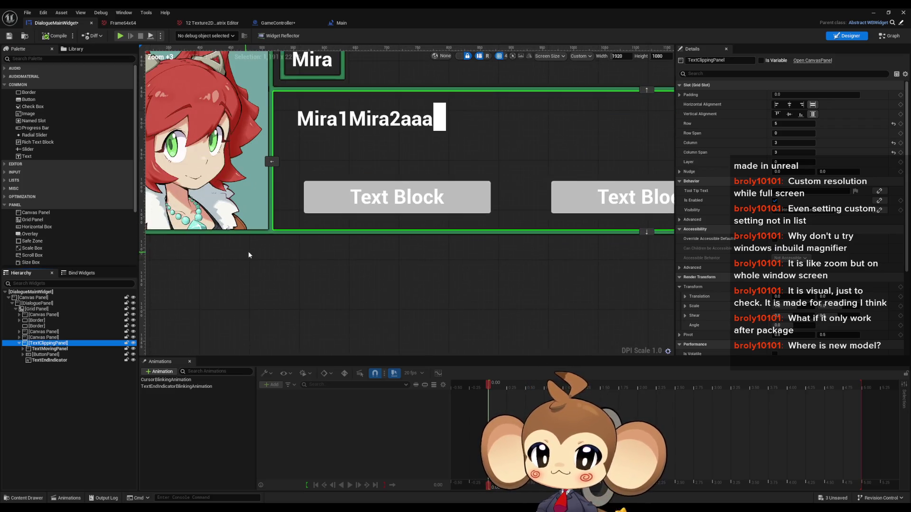
scroll(247, 109, up, 8)
scroll(284, 114, down, 10)
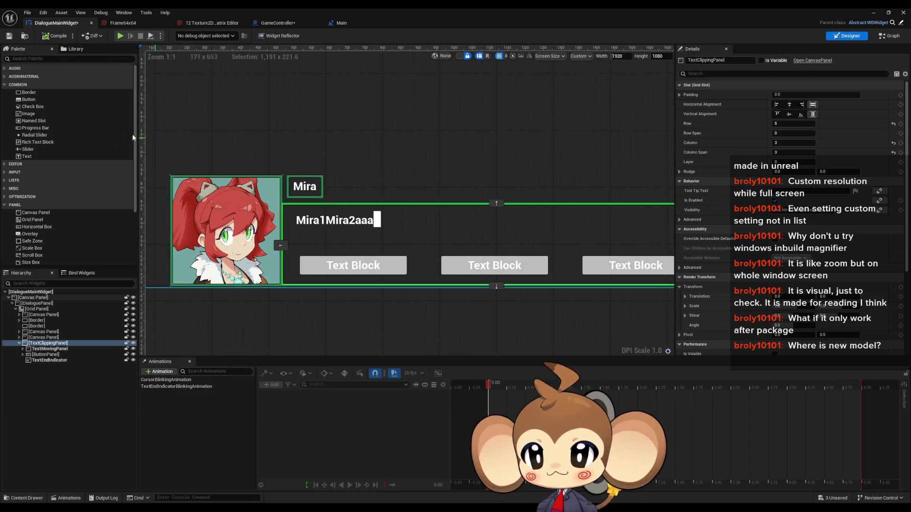
mouse_move(33, 115)
mouse_down()
mouse_move(48, 339)
mouse_move(41, 369)
mouse_move(53, 352)
mouse_up()
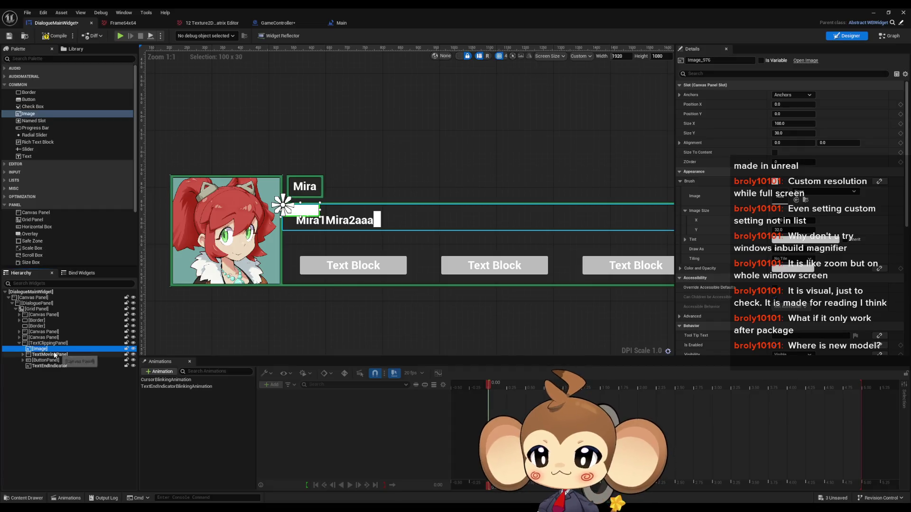
Step: Rename the image TextBackground and anchor it full-stretch with zero offsets
double_click(54, 351)
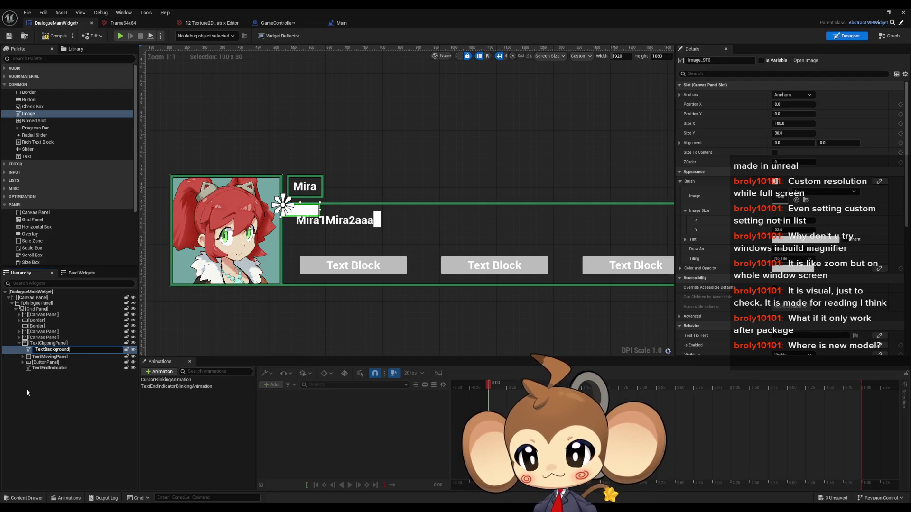
key(Return)
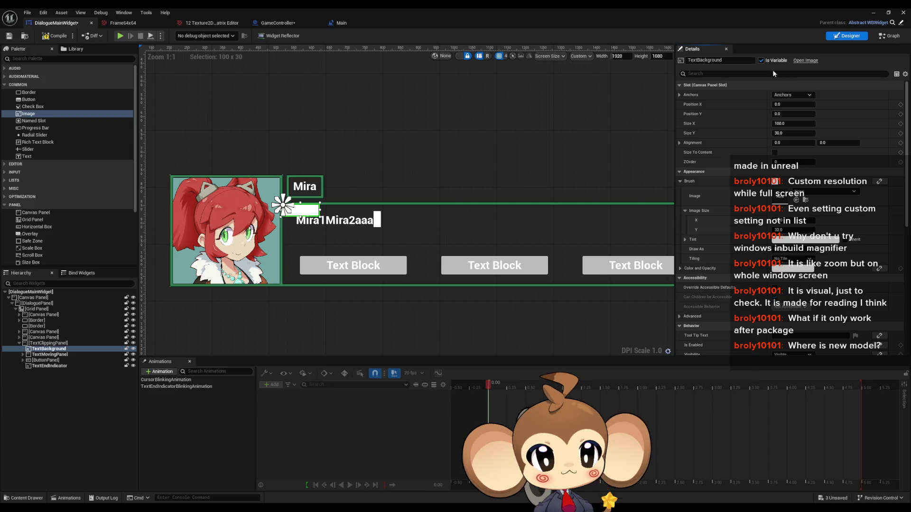
click(788, 95)
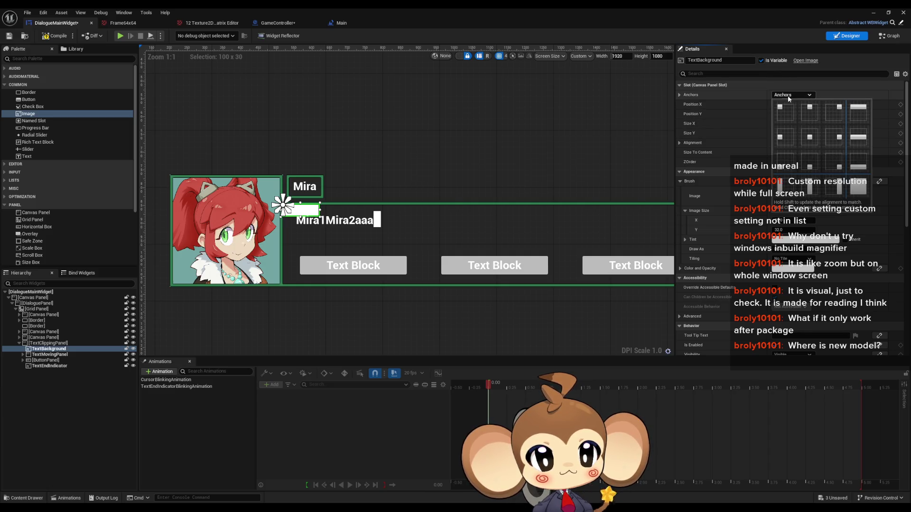
click(852, 184)
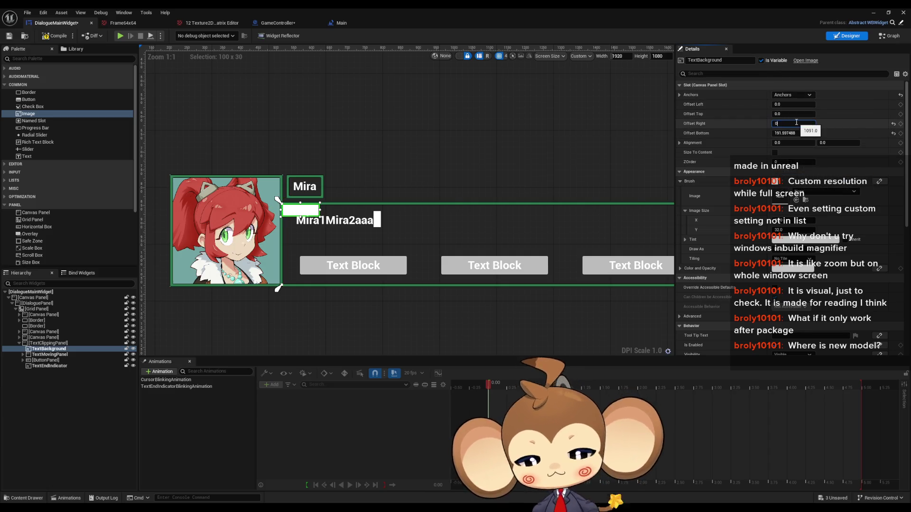
key(Tab)
text(0)
key(Return)
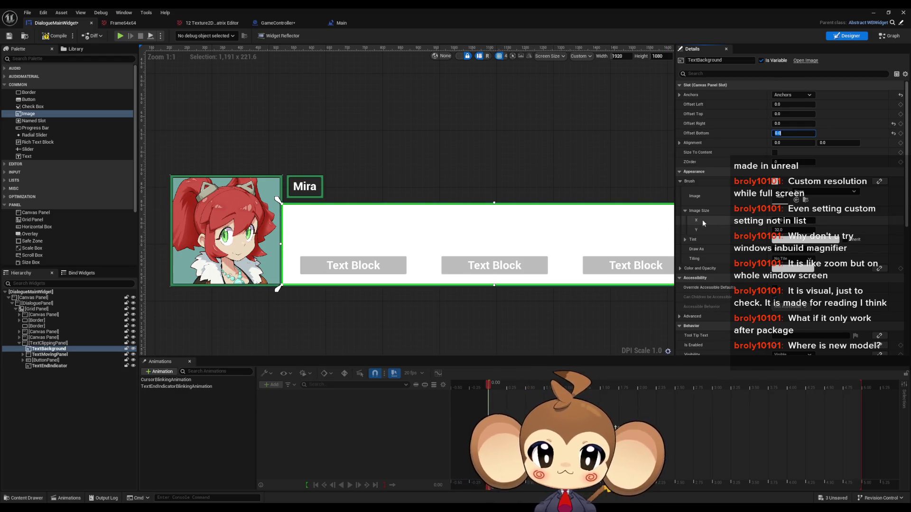
Step: Give TextBackground a translucent dark-green tint
click(684, 240)
drag(778, 278, 759, 278)
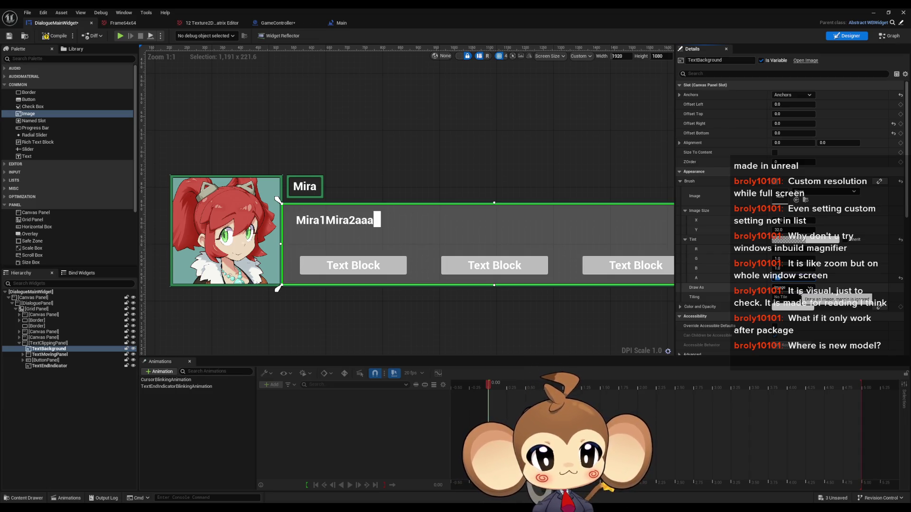
click(810, 244)
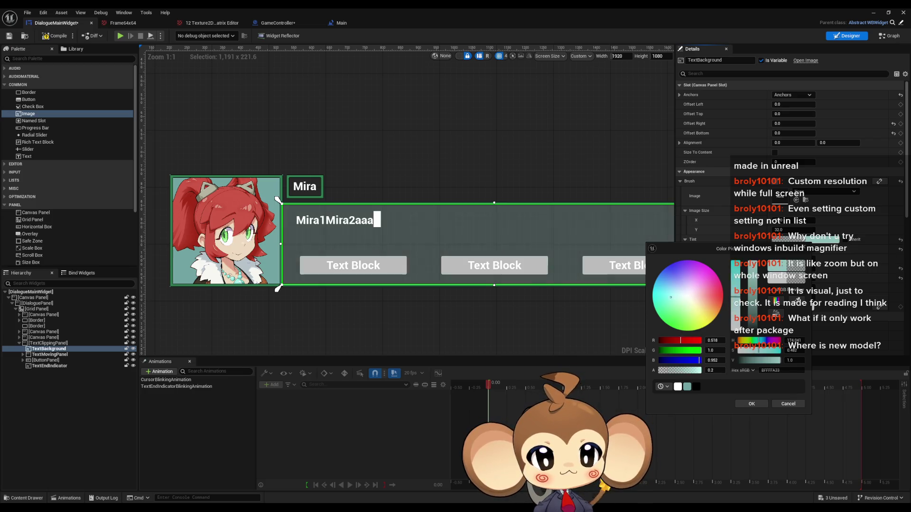
click(653, 299)
drag(652, 296, 652, 291)
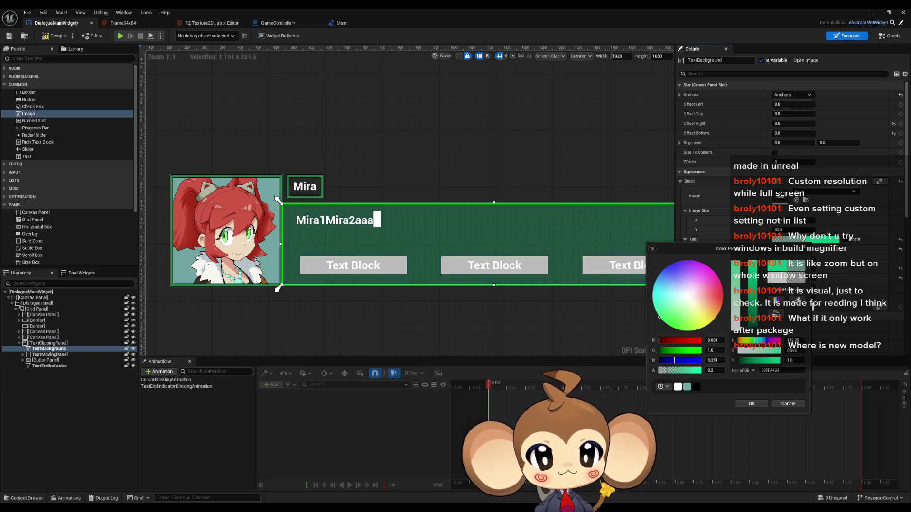
click(667, 266)
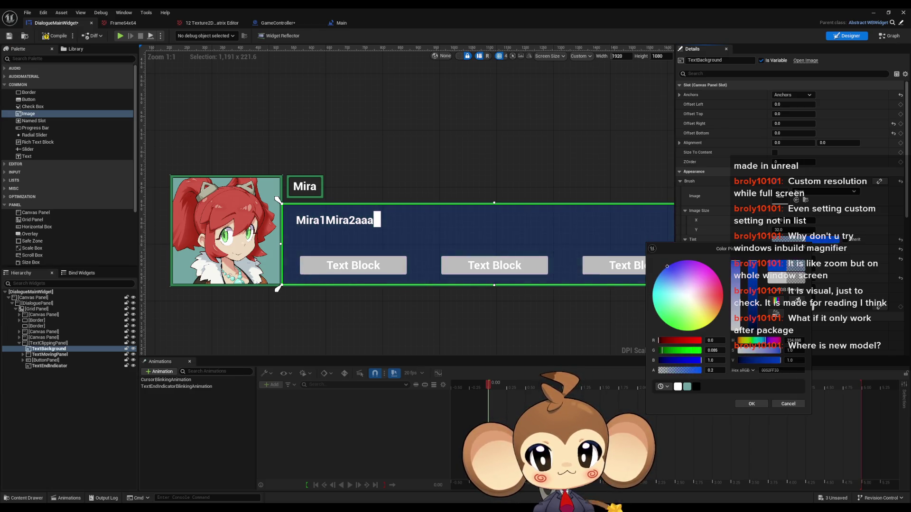
click(658, 315)
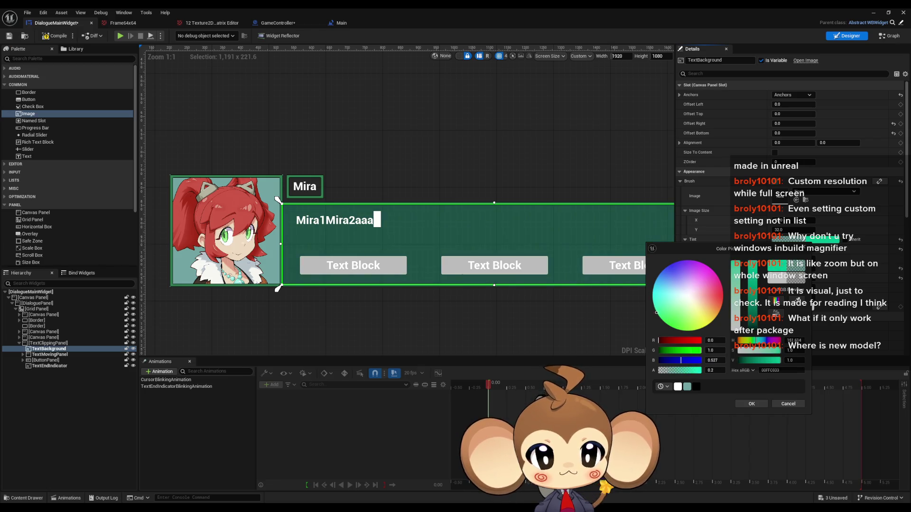
click(751, 404)
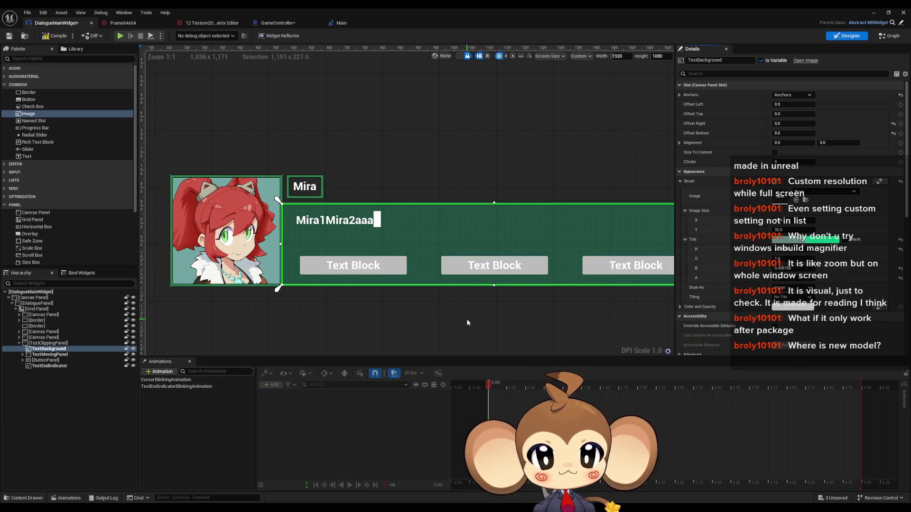
Step: Select the PortraitBG image behind the portrait and mark it as a variable
click(429, 138)
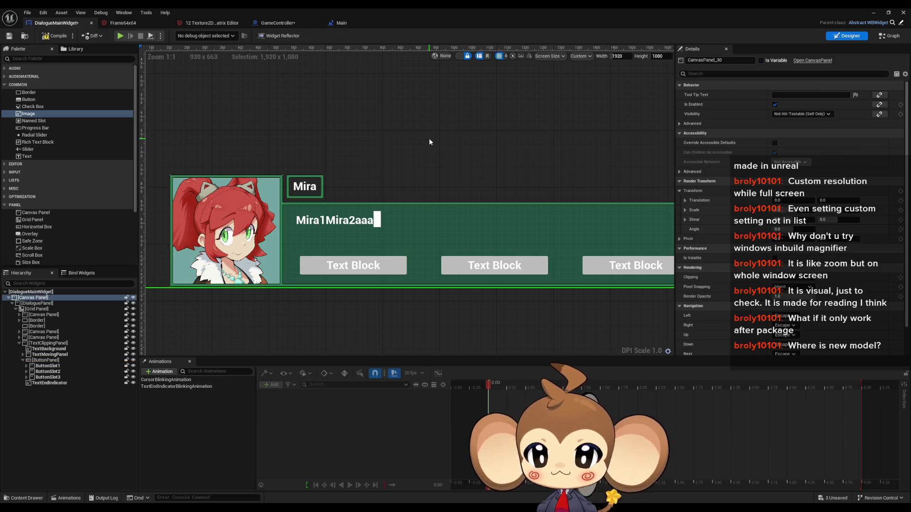
drag(398, 178, 434, 136)
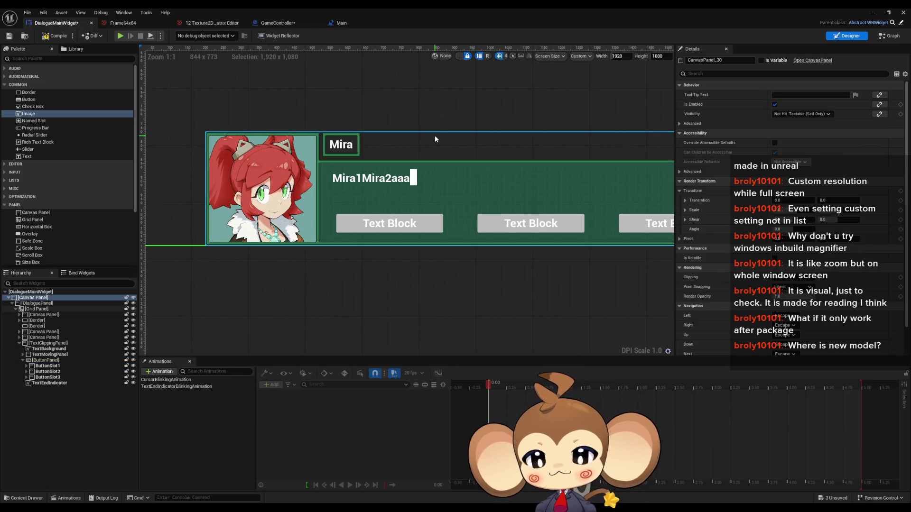
click(305, 219)
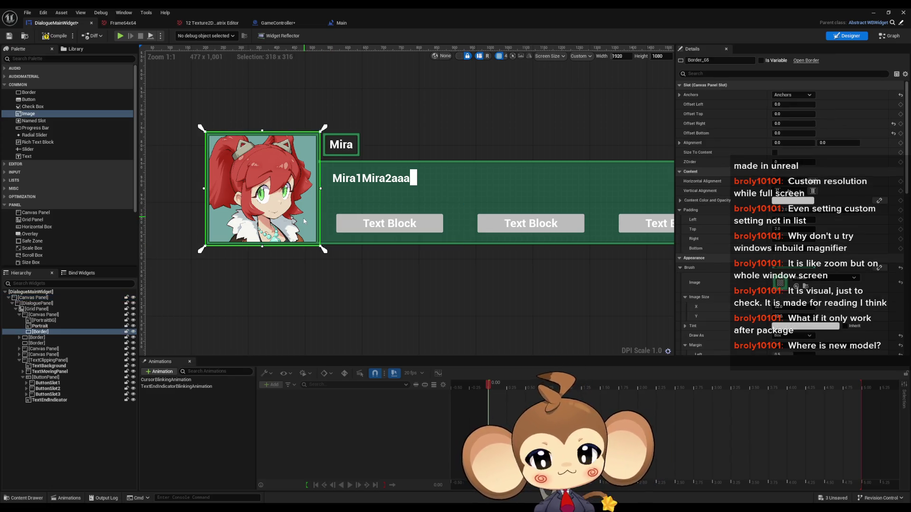
click(50, 321)
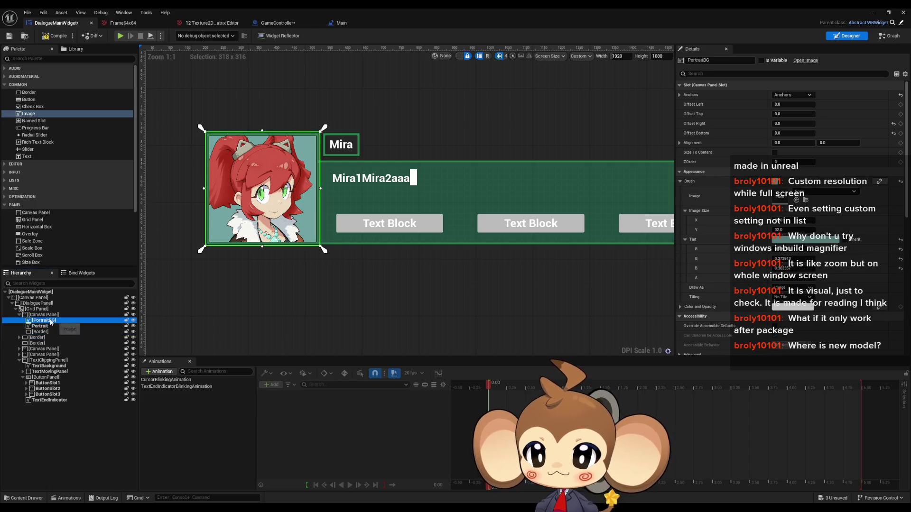
click(761, 60)
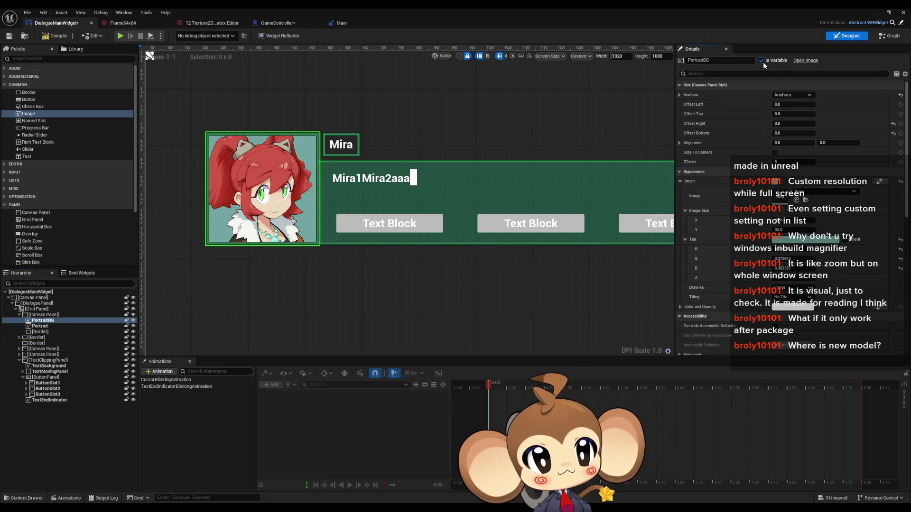
Step: Tint PortraitBG a bright green-cyan (R 0, G 1.0, B 0.464) at full value
click(806, 239)
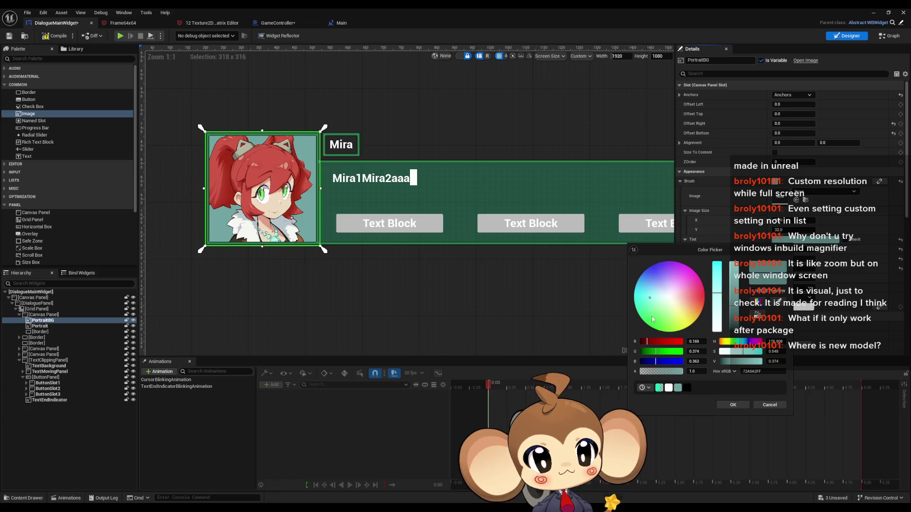
drag(653, 320, 642, 319)
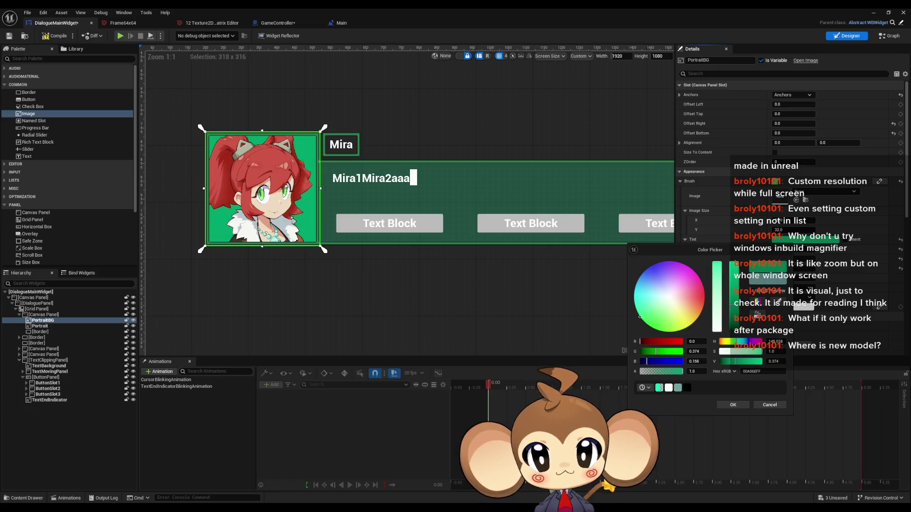
mouse_move(656, 325)
mouse_down()
mouse_move(666, 284)
mouse_move(678, 317)
mouse_move(662, 262)
mouse_move(673, 263)
mouse_move(654, 264)
mouse_move(636, 283)
mouse_move(698, 279)
mouse_up()
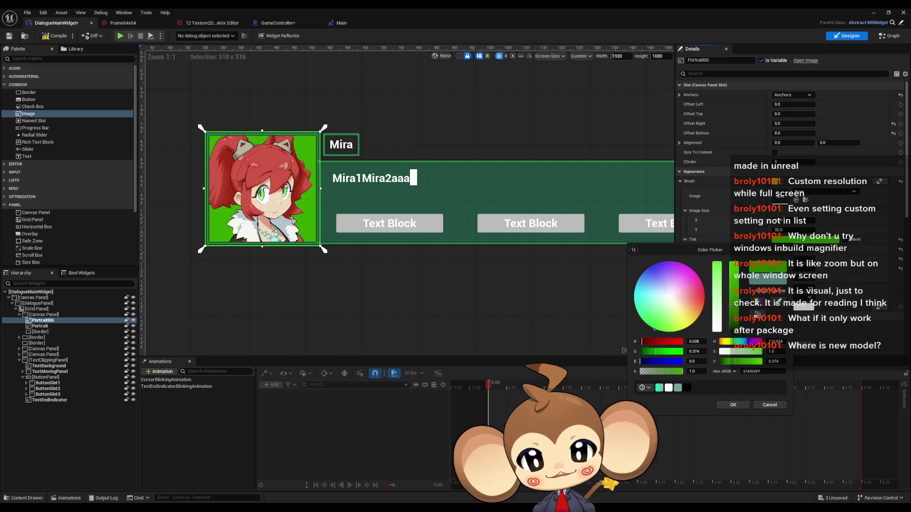
mouse_move(699, 315)
mouse_down()
mouse_move(648, 325)
mouse_move(638, 312)
mouse_up()
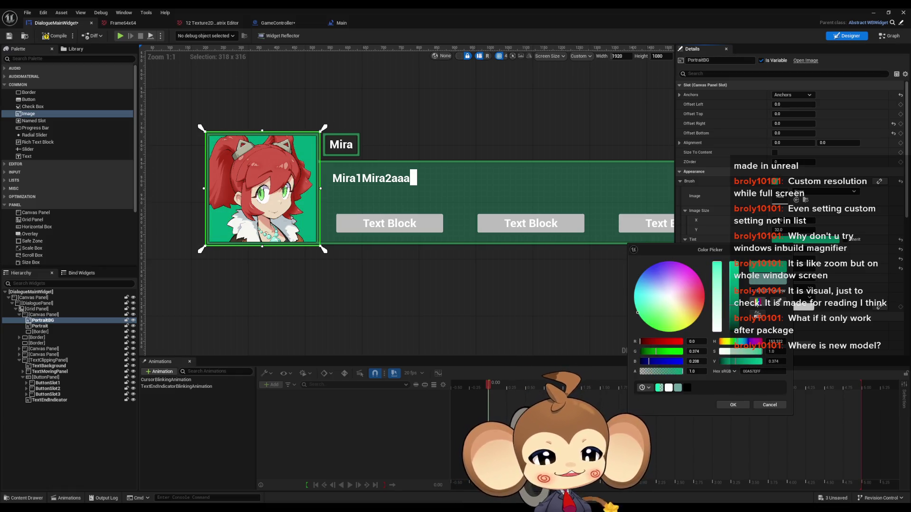
drag(737, 313, 739, 221)
drag(661, 321, 637, 313)
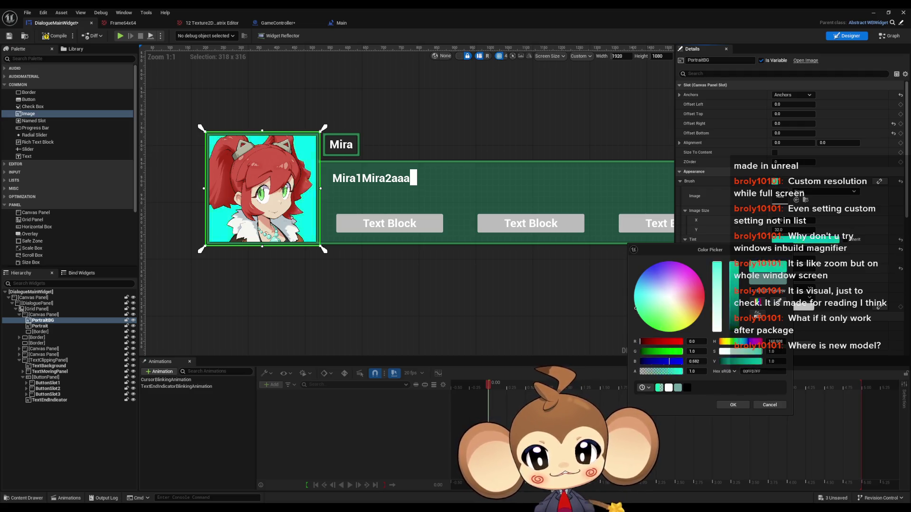
mouse_move(638, 312)
mouse_down()
mouse_move(633, 292)
mouse_move(636, 311)
mouse_up()
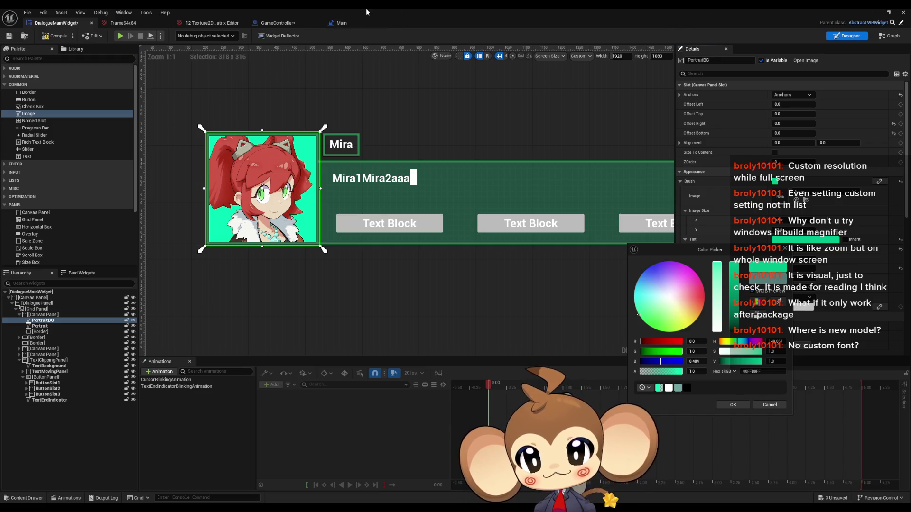
double_click(417, 8)
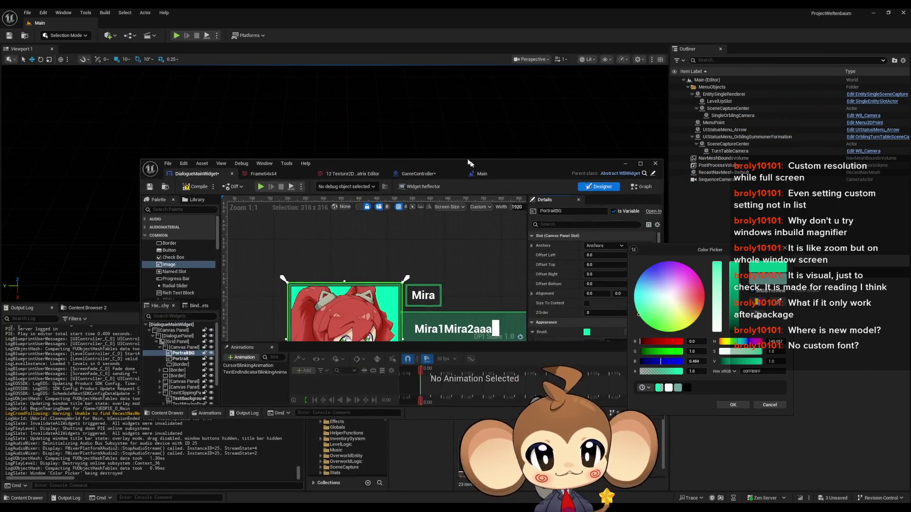
Step: Open the IssueBoard blueprint and select its 'graphics design' and 'my own font' comments
drag(471, 165, 411, 80)
click(512, 329)
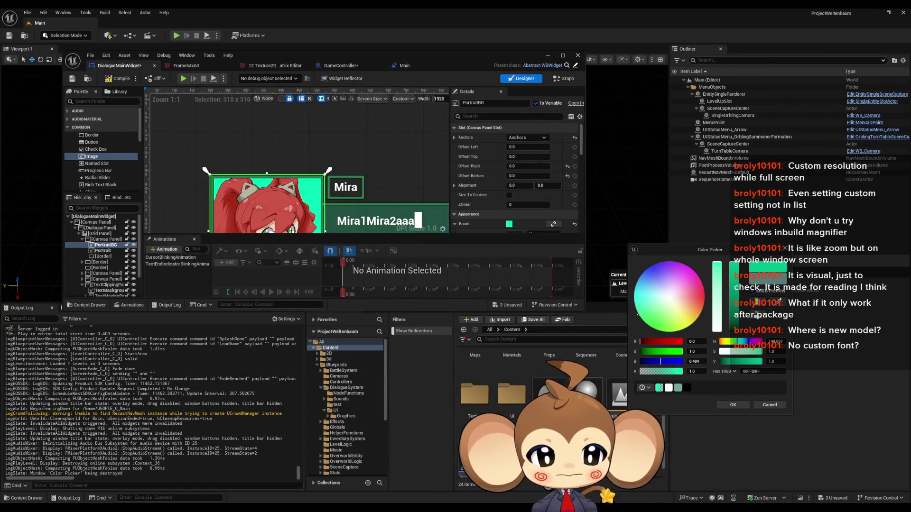
double_click(586, 384)
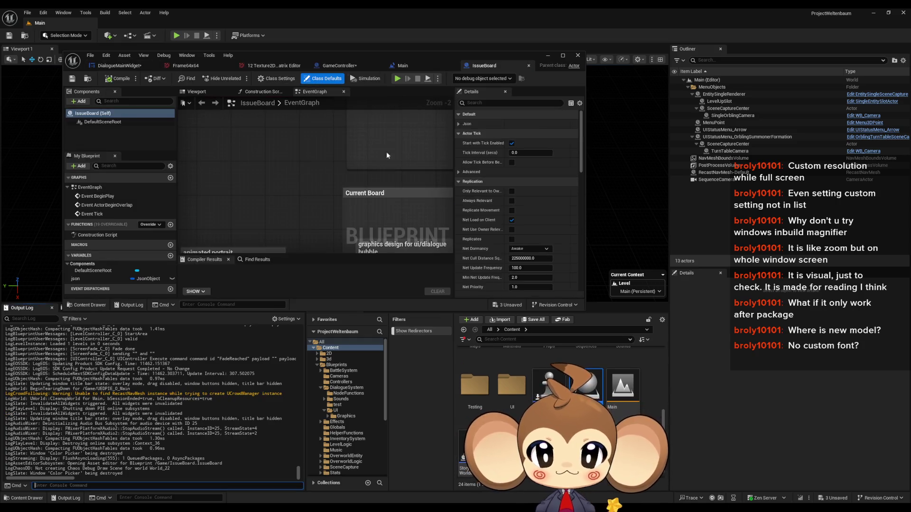
drag(239, 130, 401, 172)
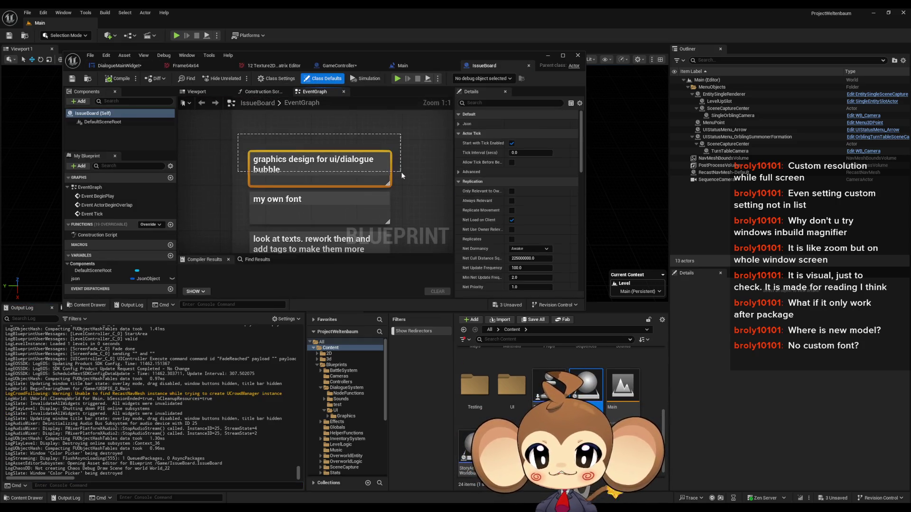
scroll(283, 147, up, 2)
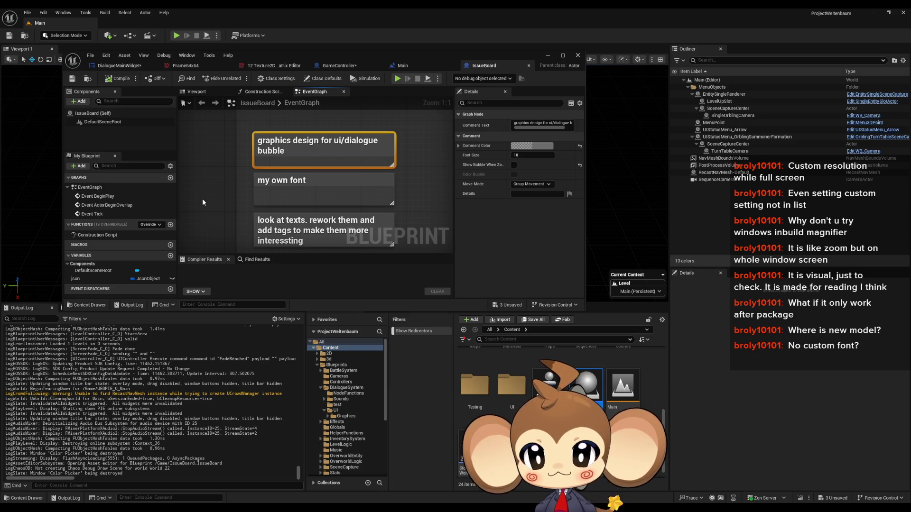
drag(235, 149, 404, 167)
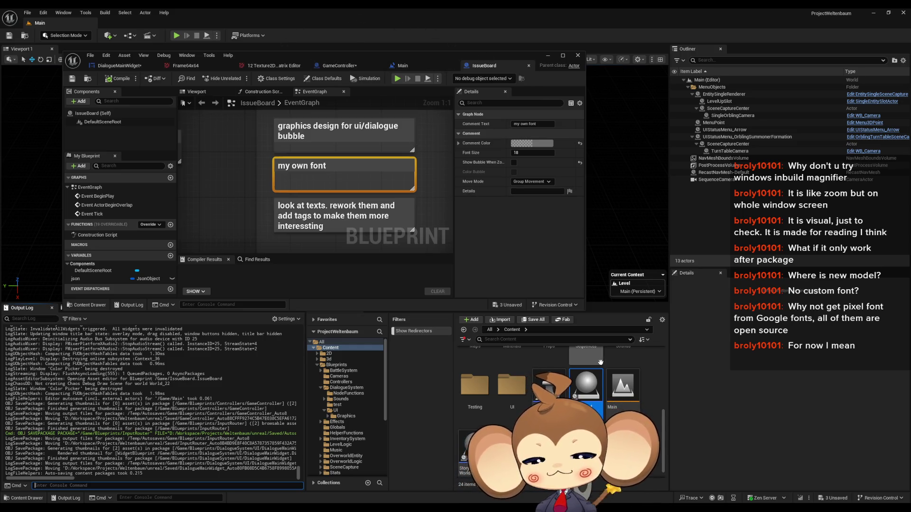
Step: Browse GameData > DialogueTrees in the Content Browser, then return to Content
scroll(593, 379, up, 5)
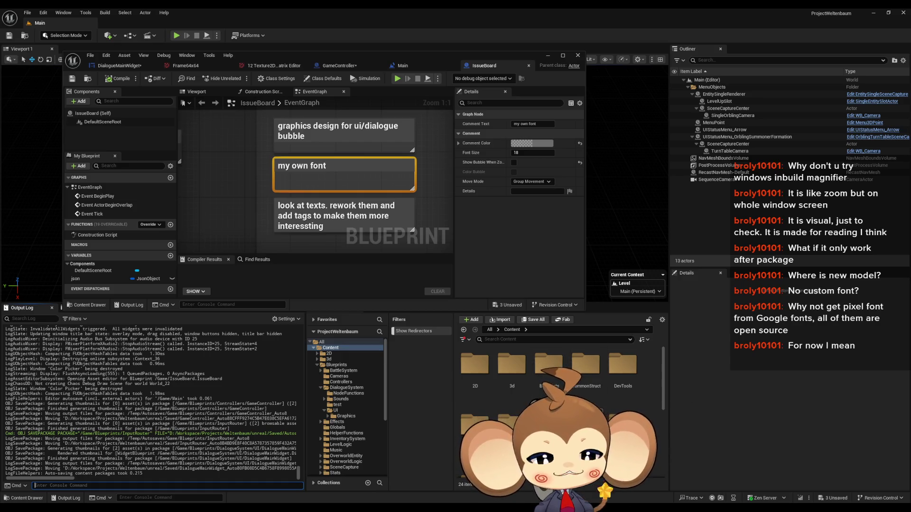
double_click(585, 425)
double_click(474, 365)
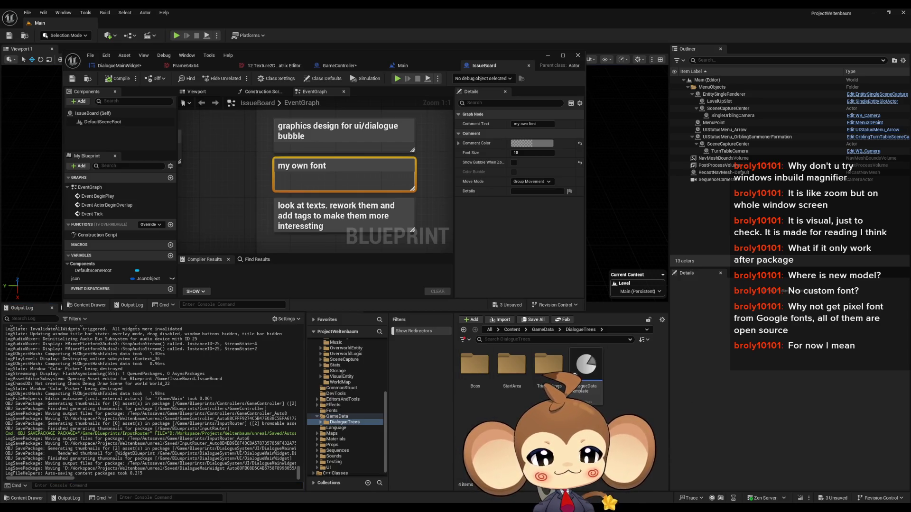
click(512, 329)
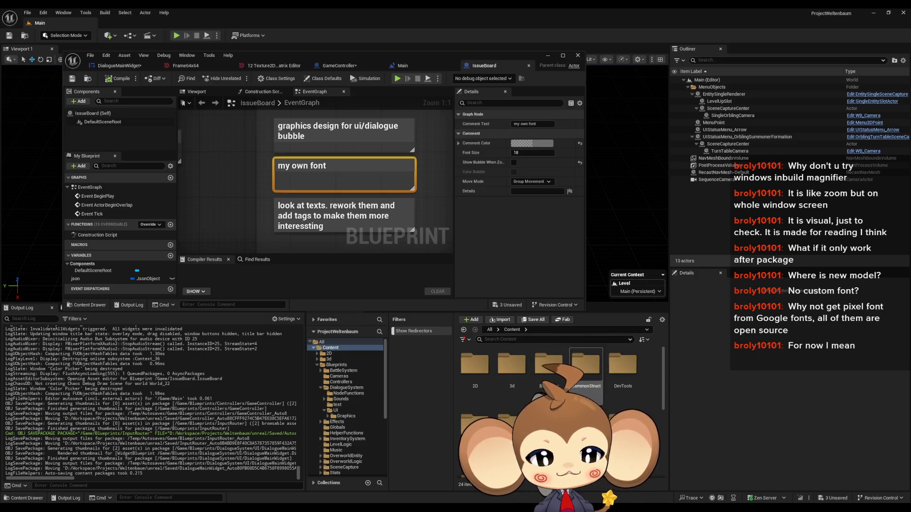
Step: Open the yes dialogue data asset in Blueprints > DialogueSystem > test
double_click(549, 368)
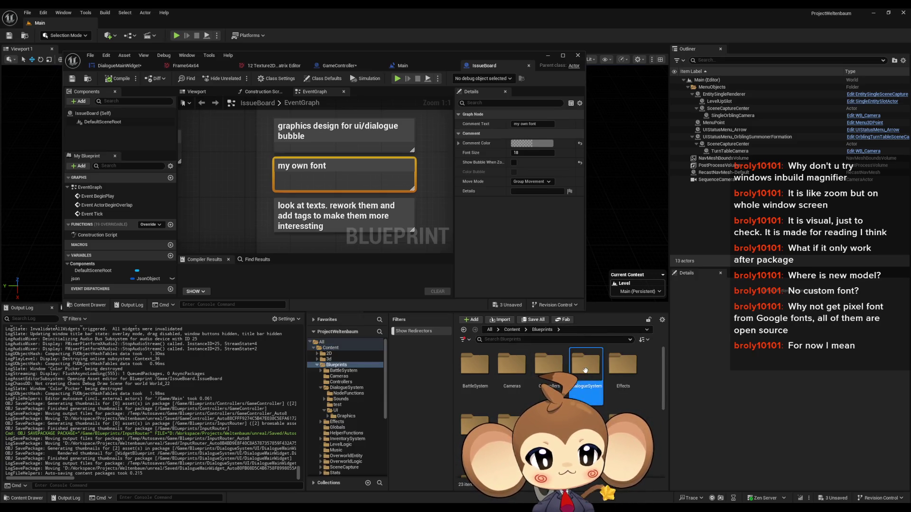
double_click(586, 367)
double_click(548, 365)
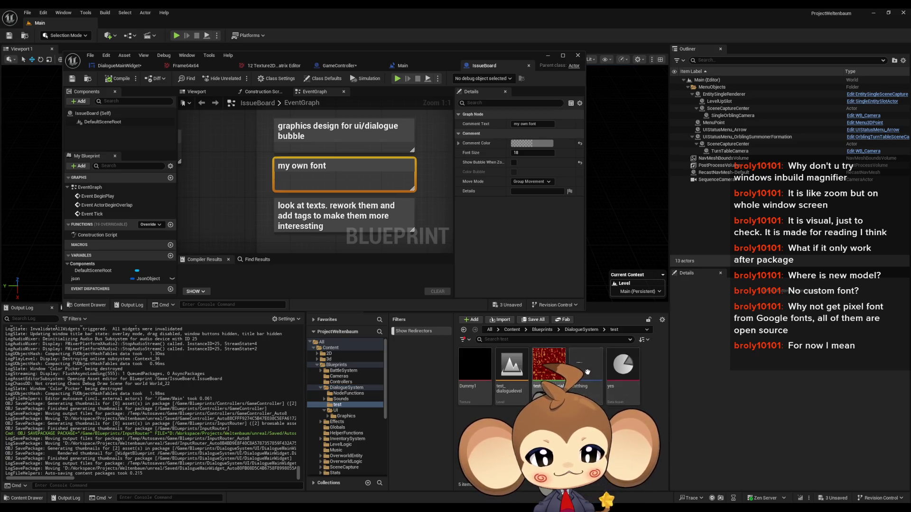
double_click(626, 371)
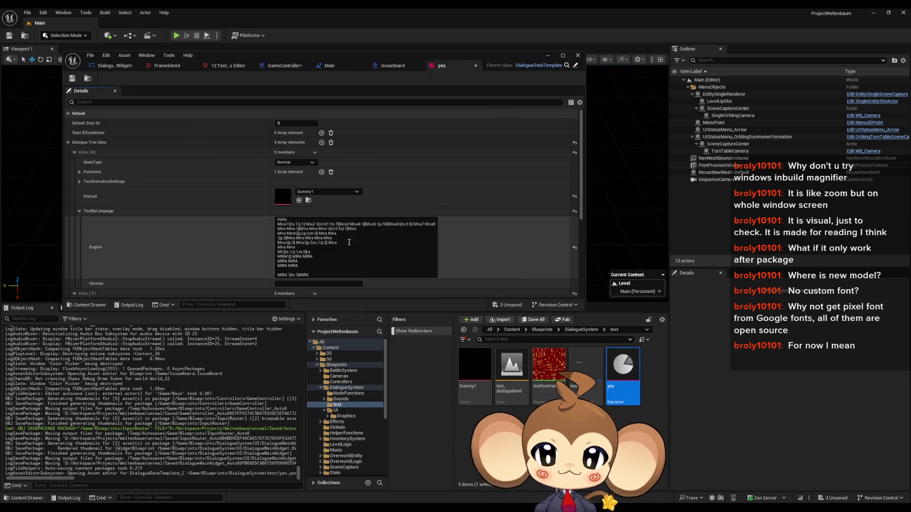
Step: Insert a backslash so the English line reads 'MIRA \MIRA', then browse to the UI folder
drag(283, 238, 304, 242)
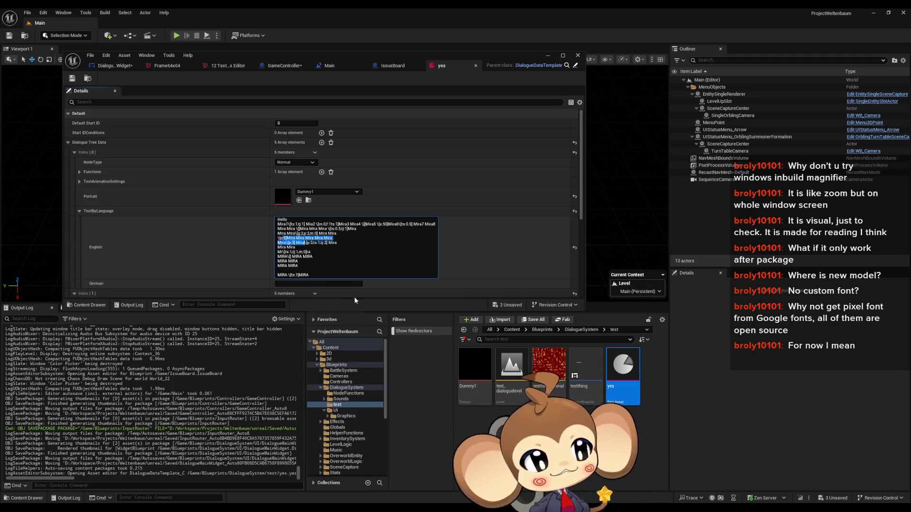
click(321, 246)
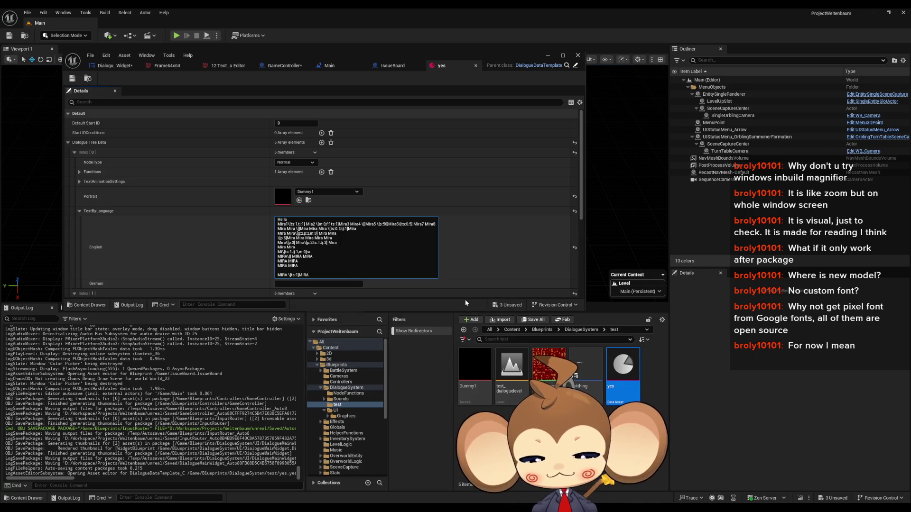
text(\)
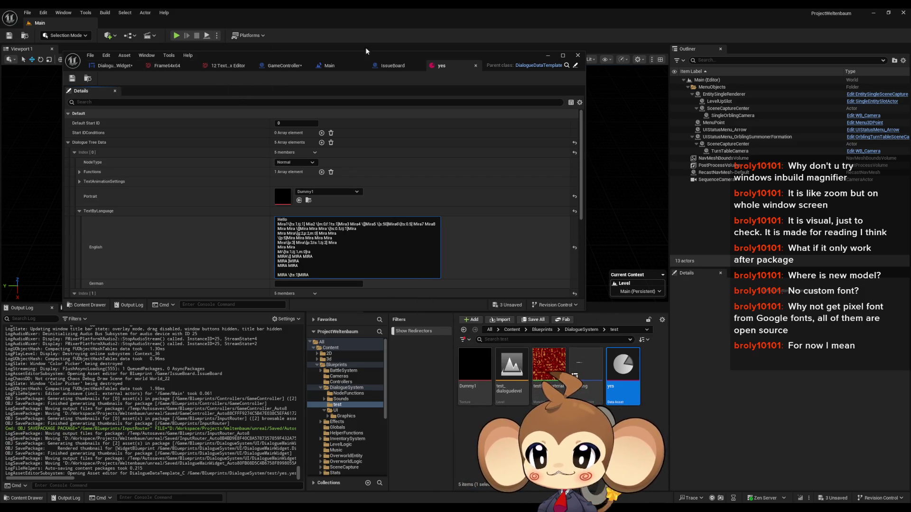
click(524, 405)
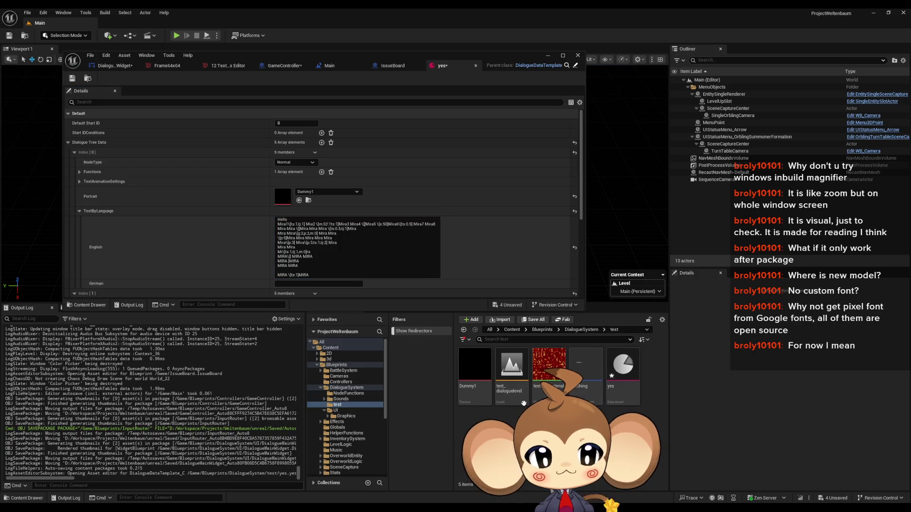
click(582, 330)
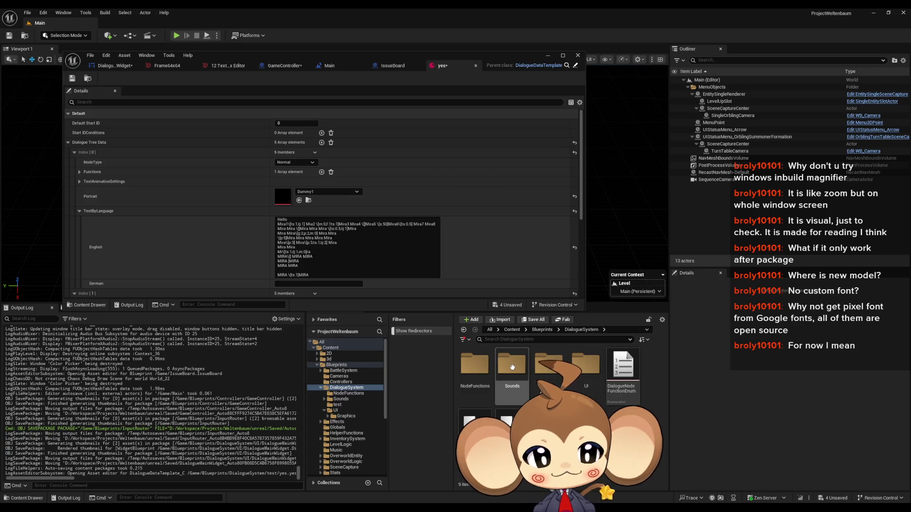
double_click(585, 363)
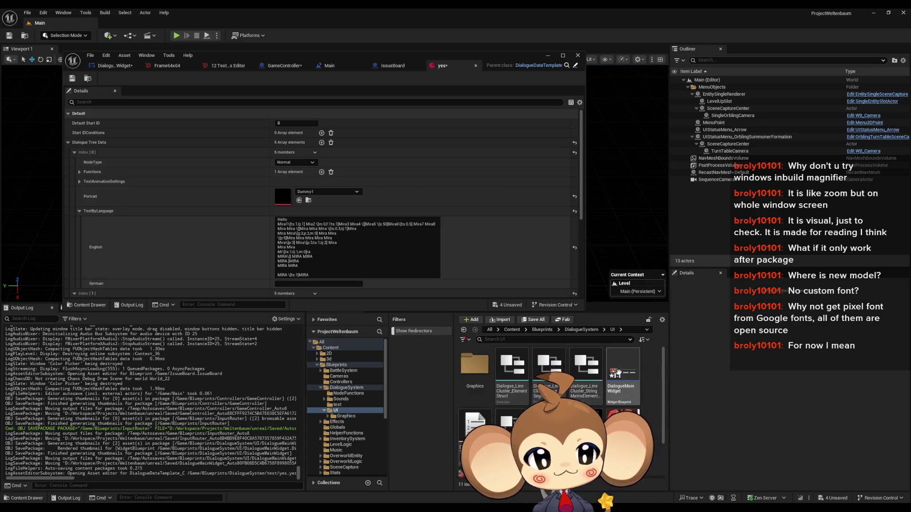
Step: Open DialogueMainWidget's graph and drill into the TextTagFunctionExecuter function
double_click(618, 374)
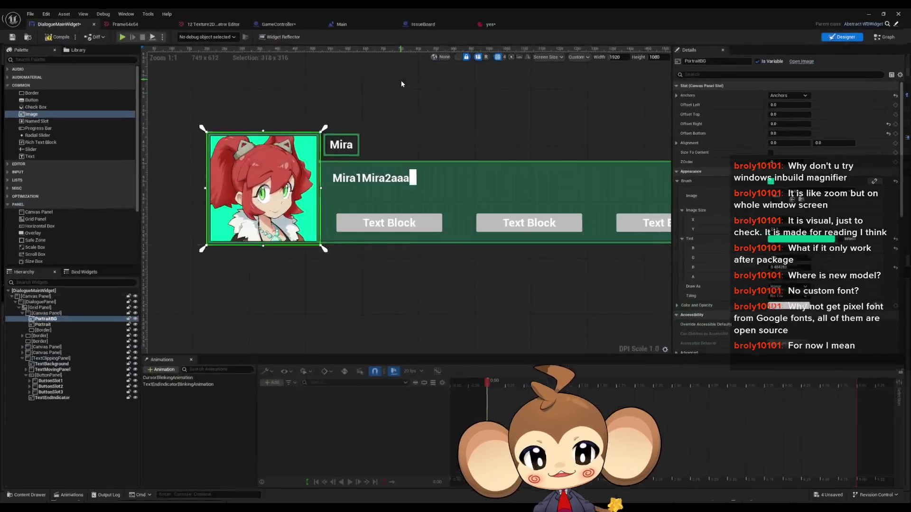
double_click(401, 79)
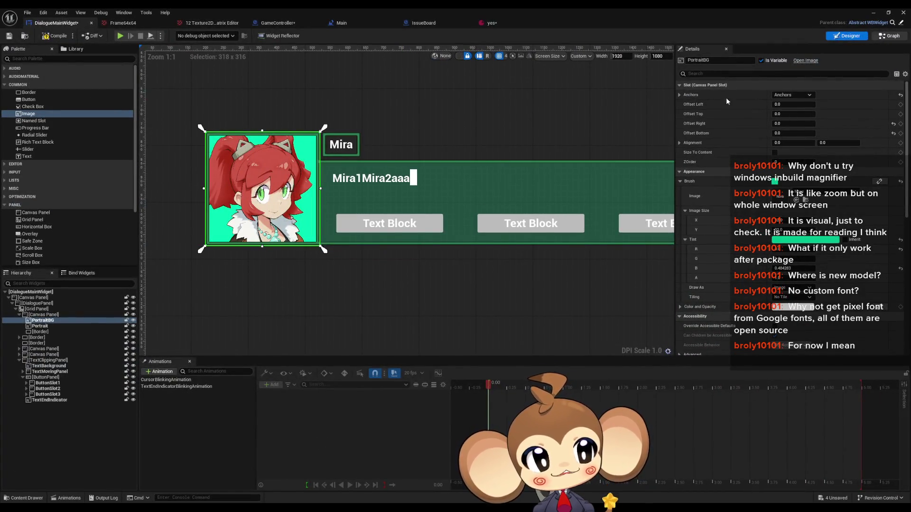
click(890, 36)
scroll(440, 209, down, 5)
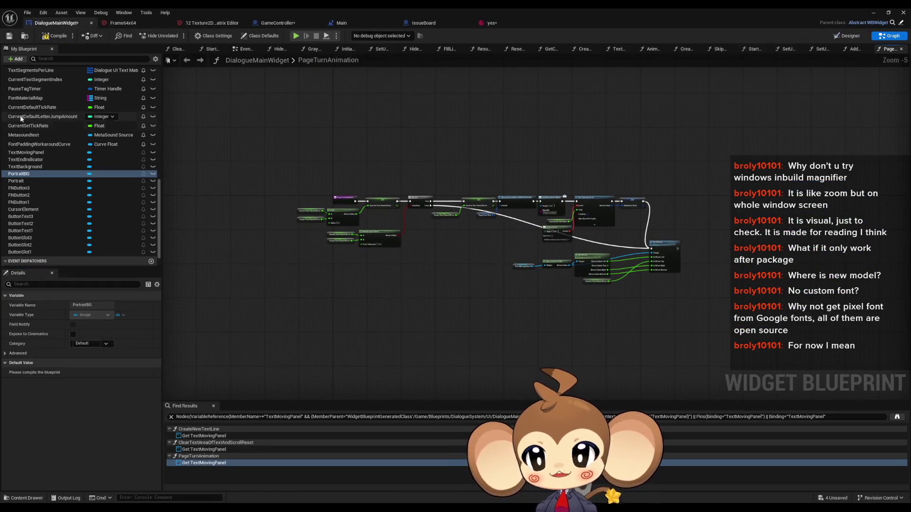
scroll(19, 121, up, 10)
double_click(39, 174)
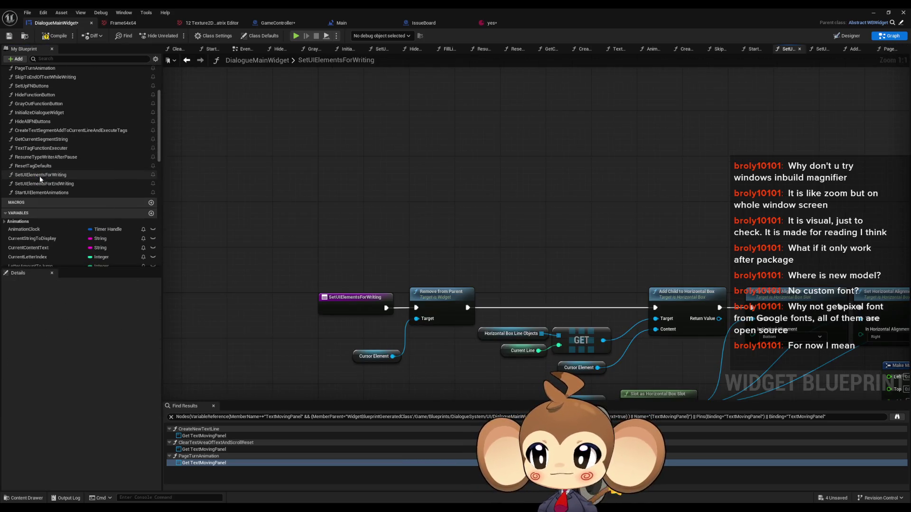
scroll(38, 170, up, 3)
click(33, 183)
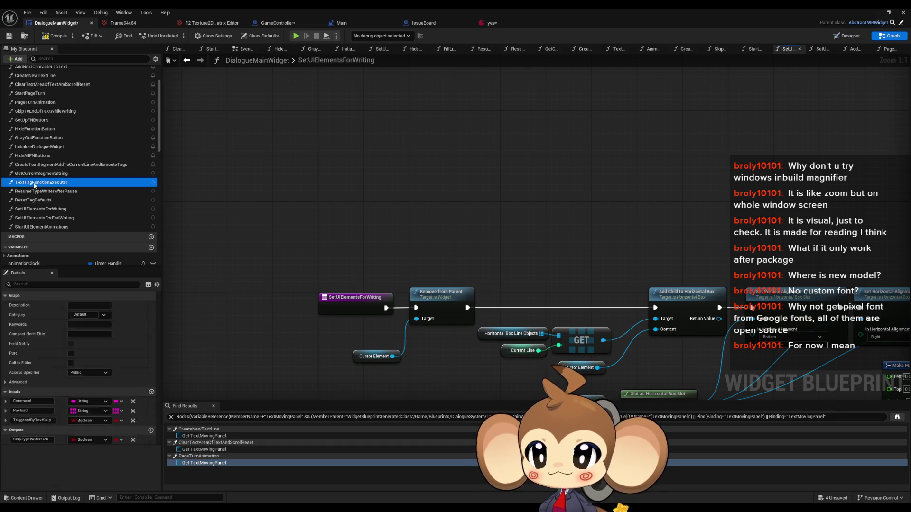
double_click(33, 183)
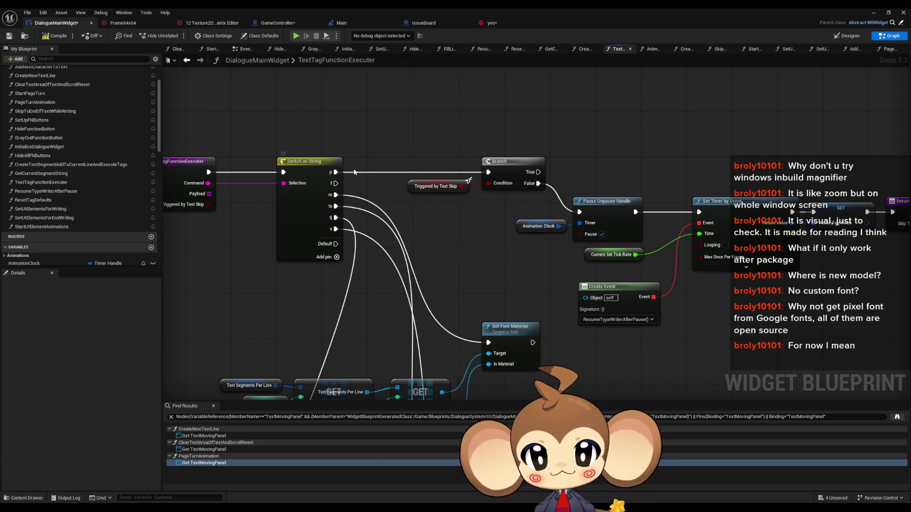
Step: Inspect the switch's f case and Set Font Material, then return to the Designer view
mouse_move(335, 183)
mouse_down()
mouse_move(356, 190)
mouse_move(447, 279)
mouse_move(430, 291)
mouse_move(421, 256)
mouse_up()
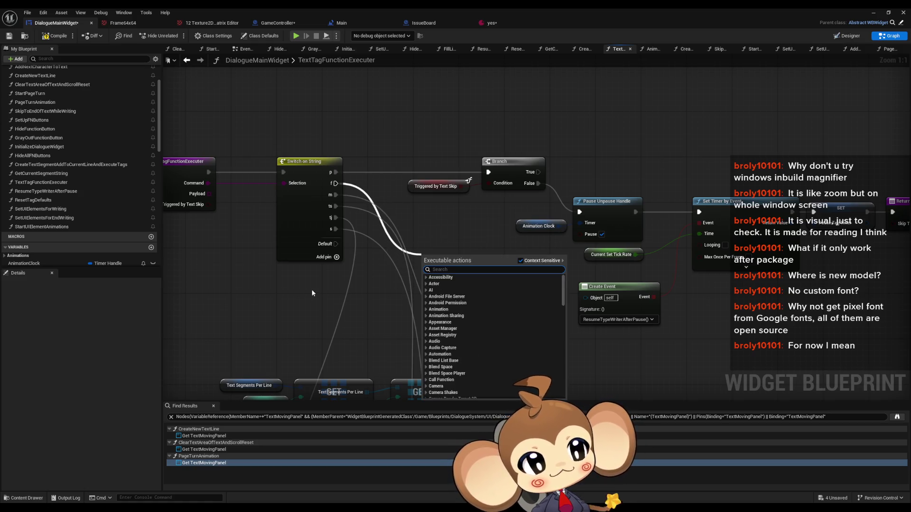
click(287, 294)
drag(280, 283, 346, 275)
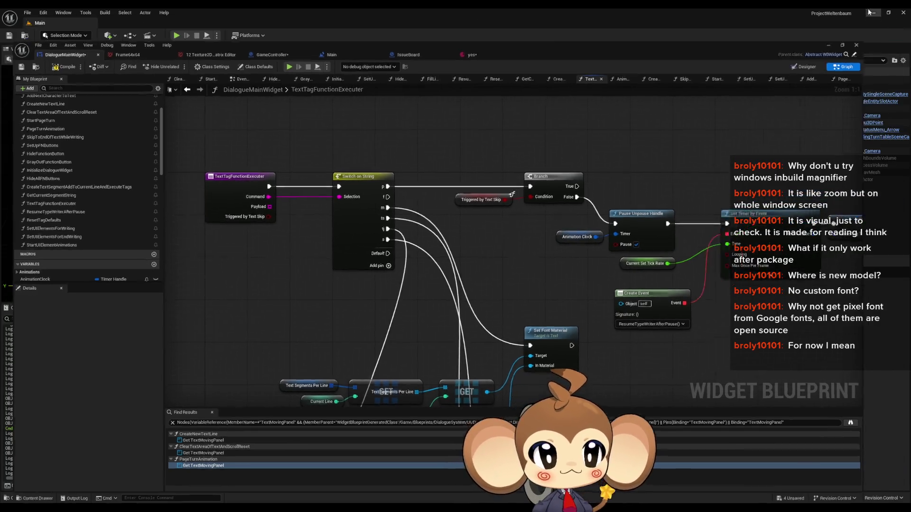
click(873, 12)
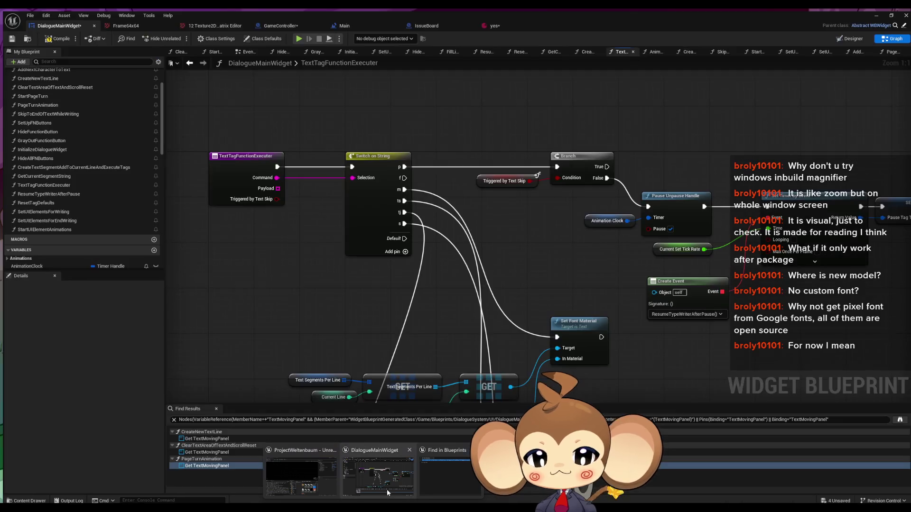
click(386, 489)
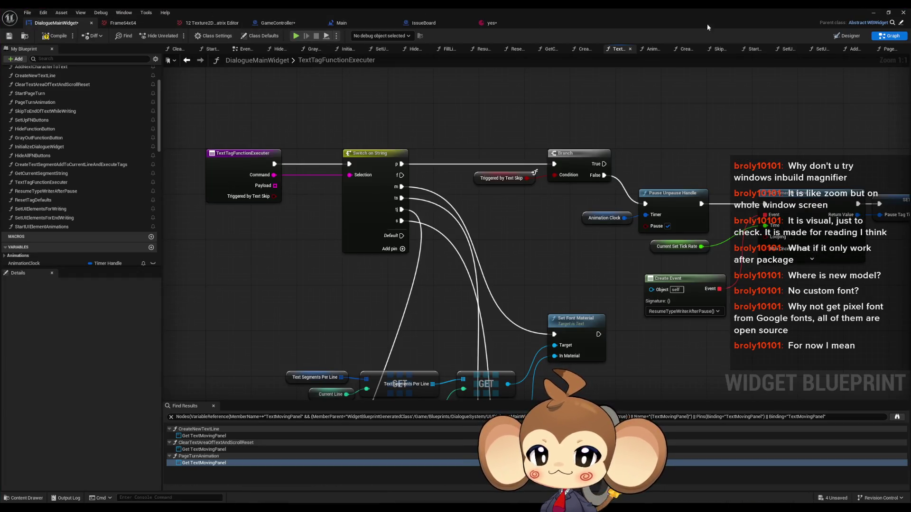
click(847, 35)
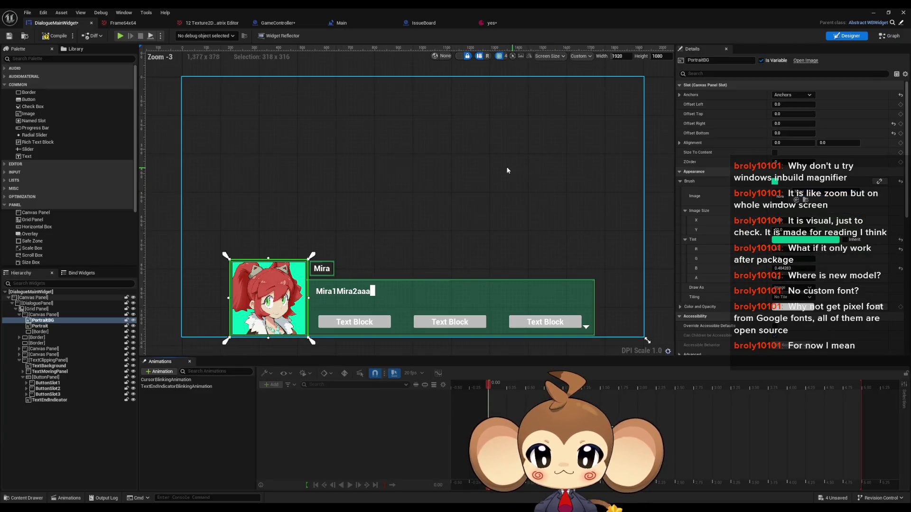
Step: Shift the PortraitBG tint from green to cyan in the Color Picker
scroll(312, 230, up, 4)
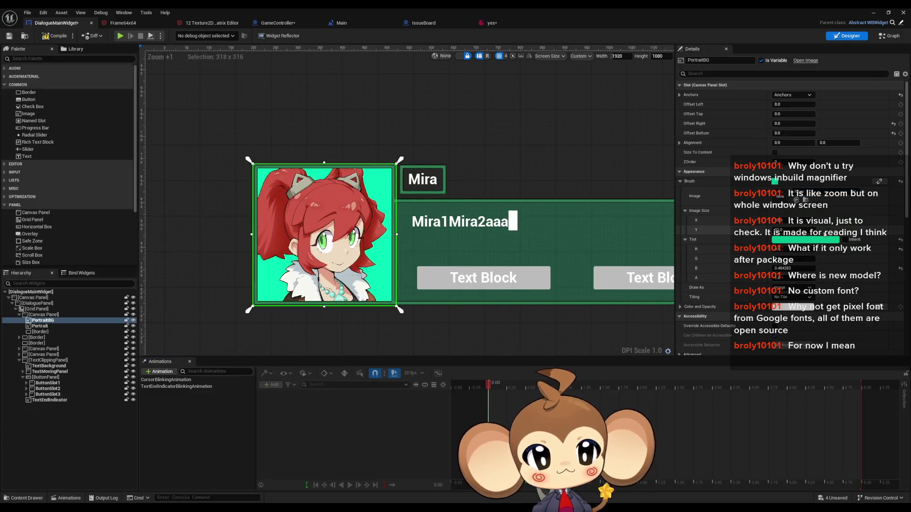
click(792, 240)
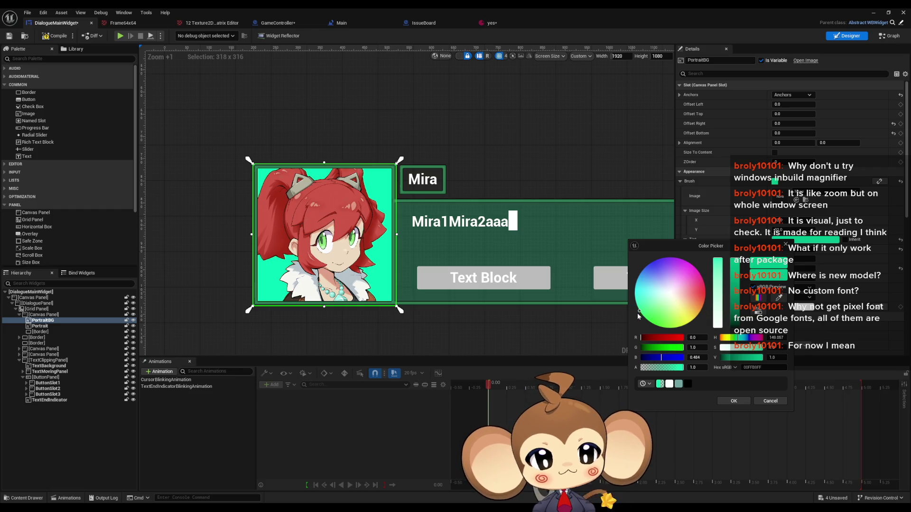
mouse_move(645, 314)
mouse_down()
mouse_move(634, 295)
mouse_move(664, 328)
mouse_move(700, 311)
mouse_move(664, 327)
mouse_move(636, 299)
mouse_move(651, 263)
mouse_move(634, 294)
mouse_up()
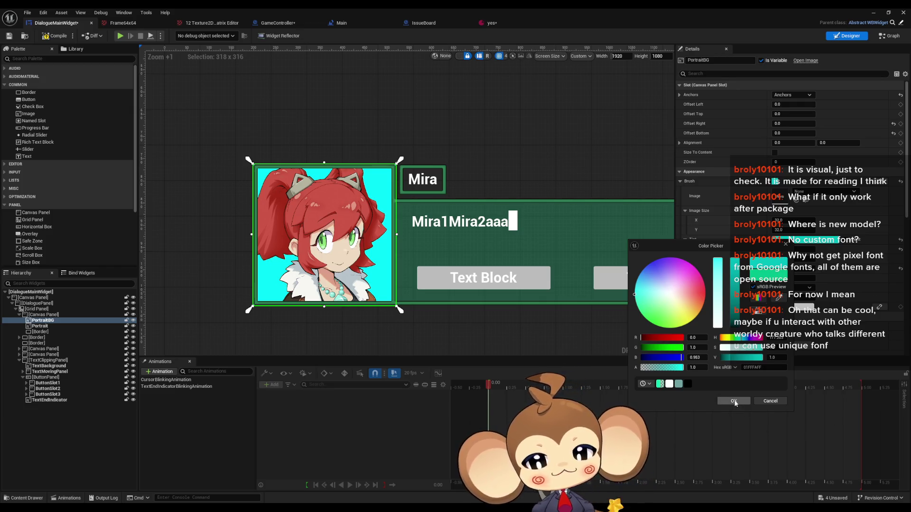
click(734, 402)
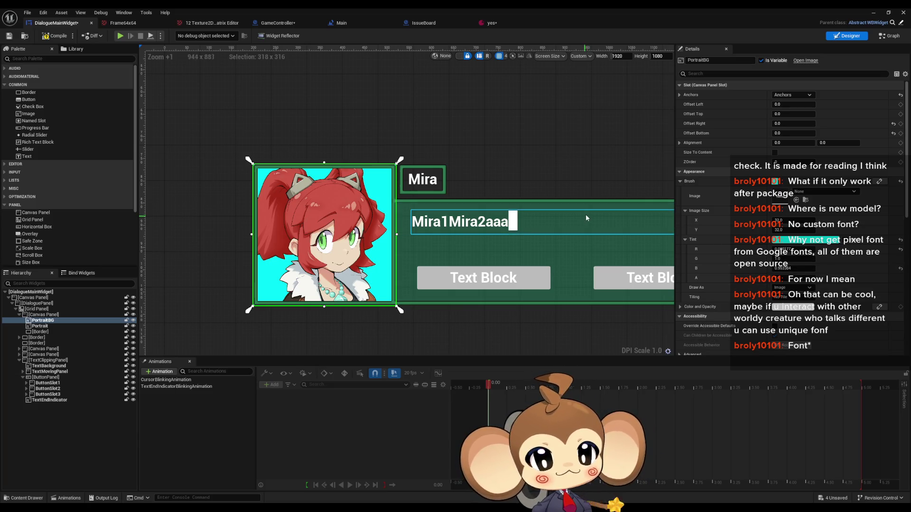
drag(584, 214, 460, 189)
scroll(460, 189, down, 3)
scroll(416, 182, up, 2)
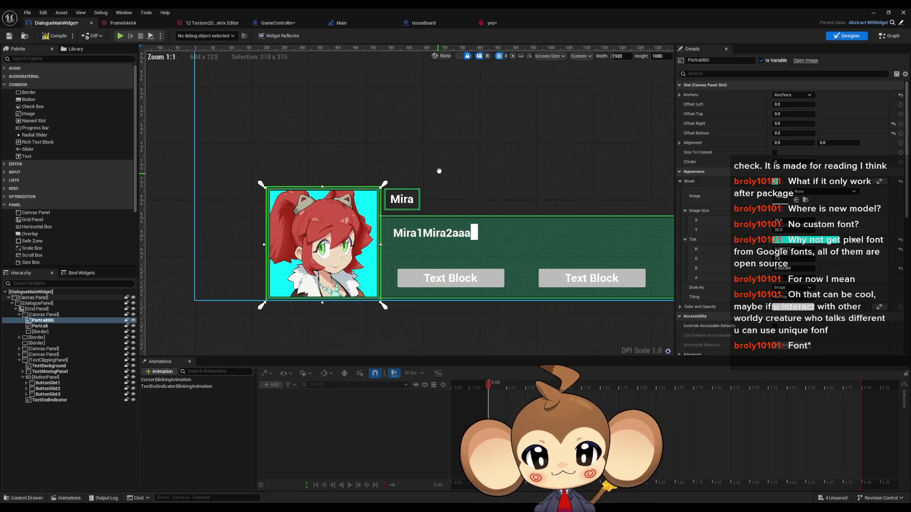
click(890, 35)
scroll(471, 219, up, 3)
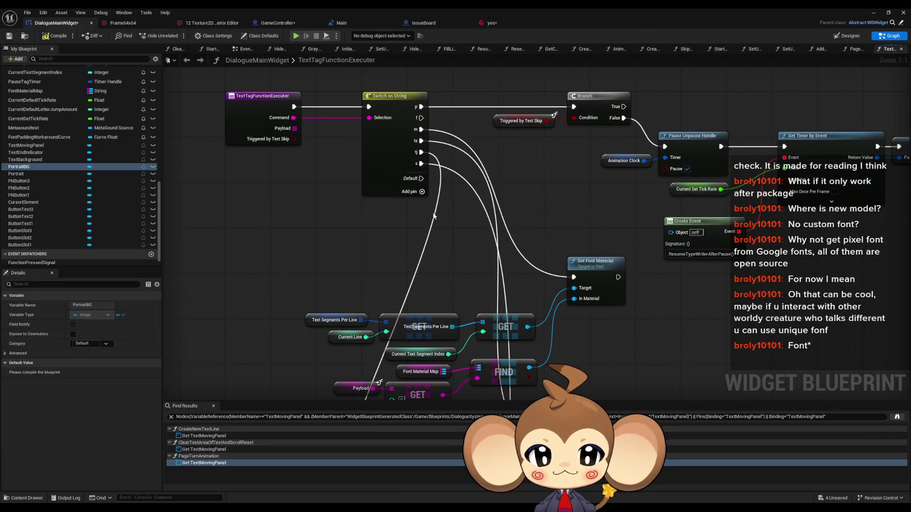
mouse_move(471, 219)
mouse_down()
mouse_move(451, 228)
mouse_move(443, 263)
mouse_move(553, 237)
mouse_up()
drag(497, 239, 525, 230)
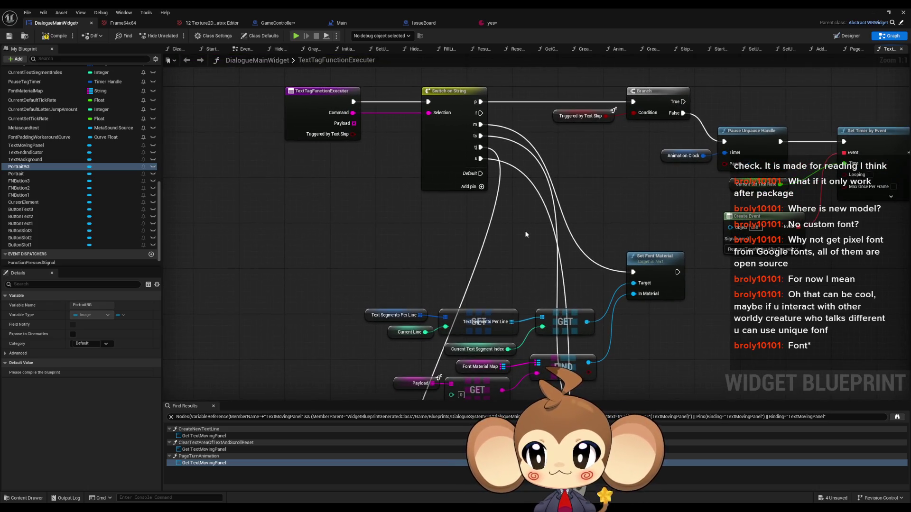
scroll(525, 231, down, 4)
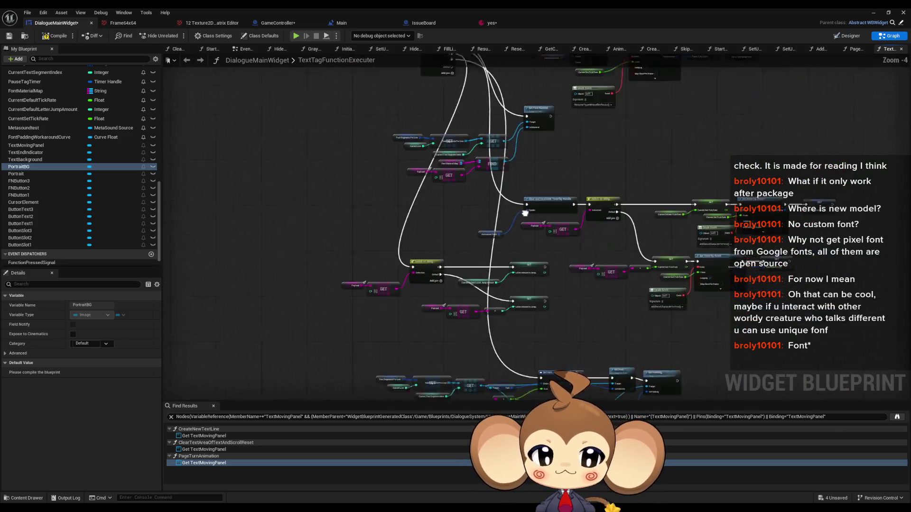
scroll(458, 167, down, 3)
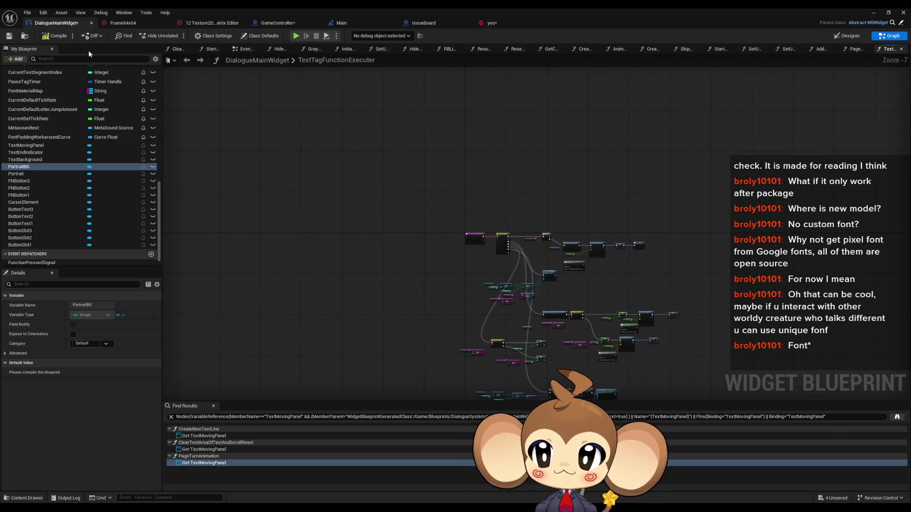
click(847, 36)
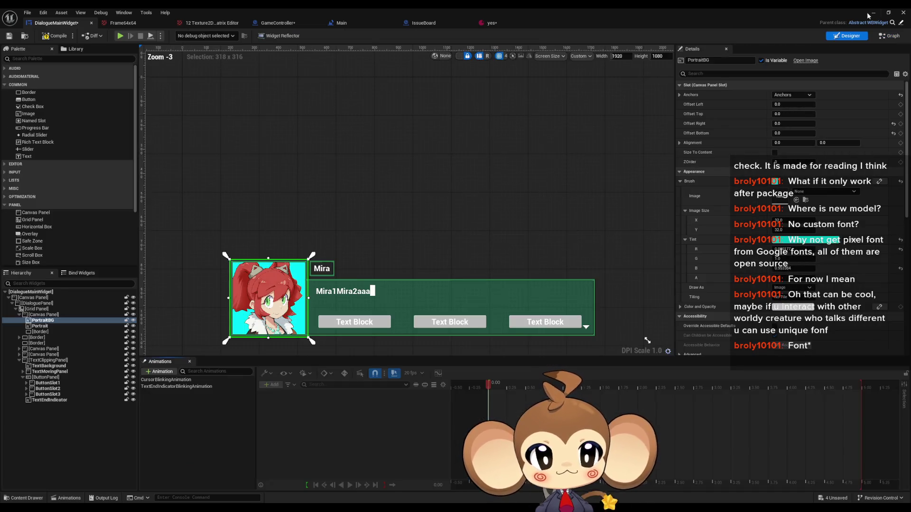
click(874, 12)
click(177, 36)
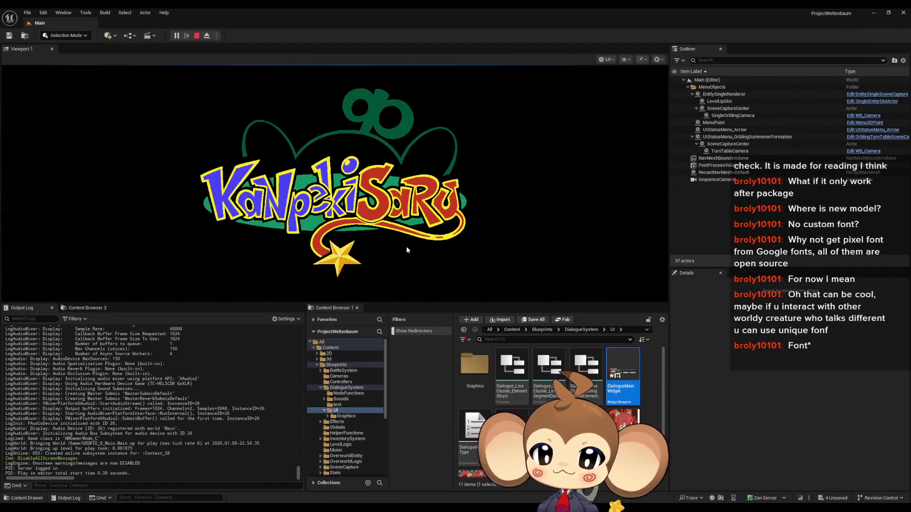
key(Escape)
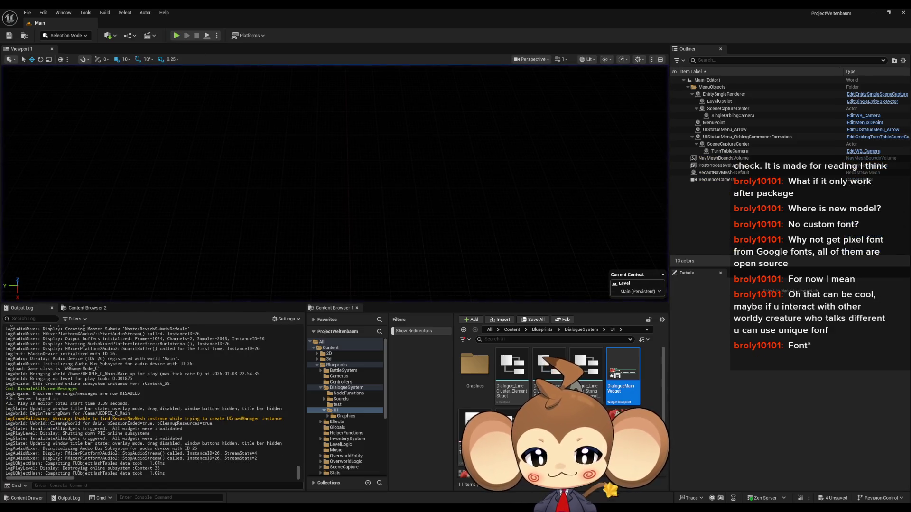
click(394, 495)
scroll(332, 283, up, 3)
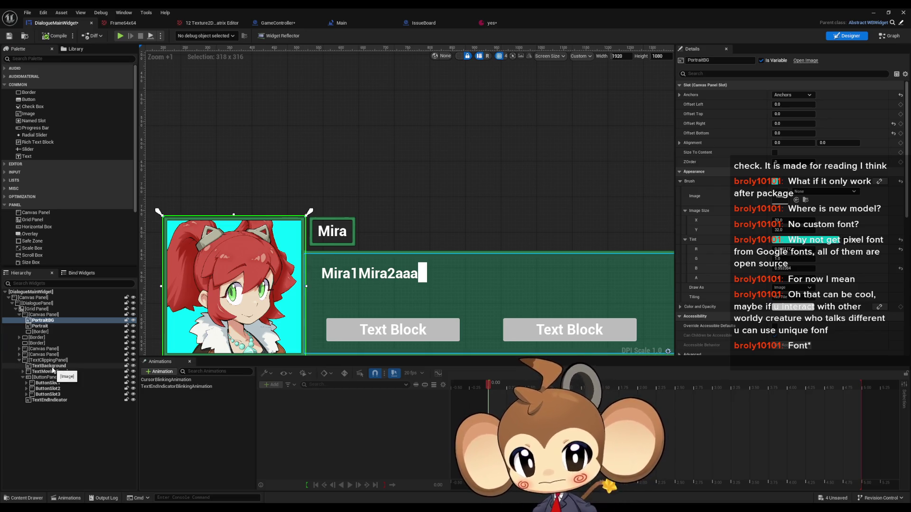
Step: Duplicate TextBackground and add a Canvas Panel beside the Mira name Border in the hierarchy
click(52, 367)
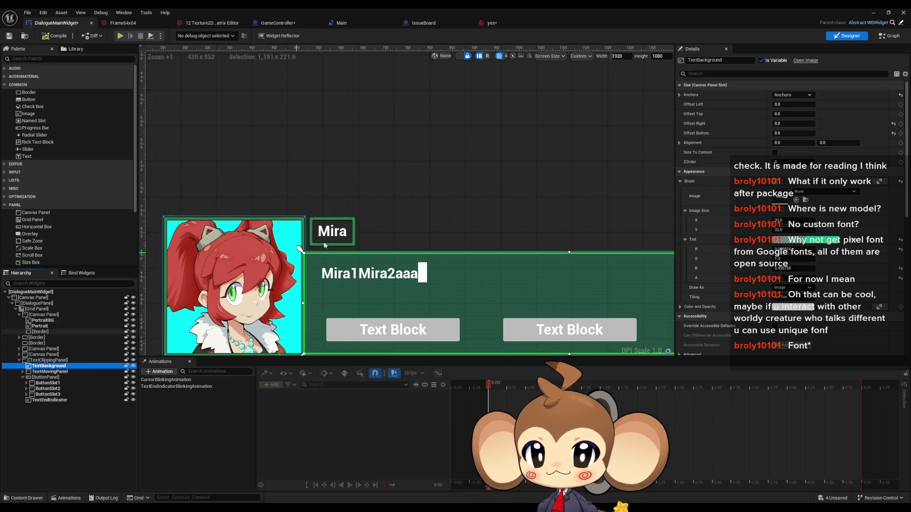
key(ctrl+d)
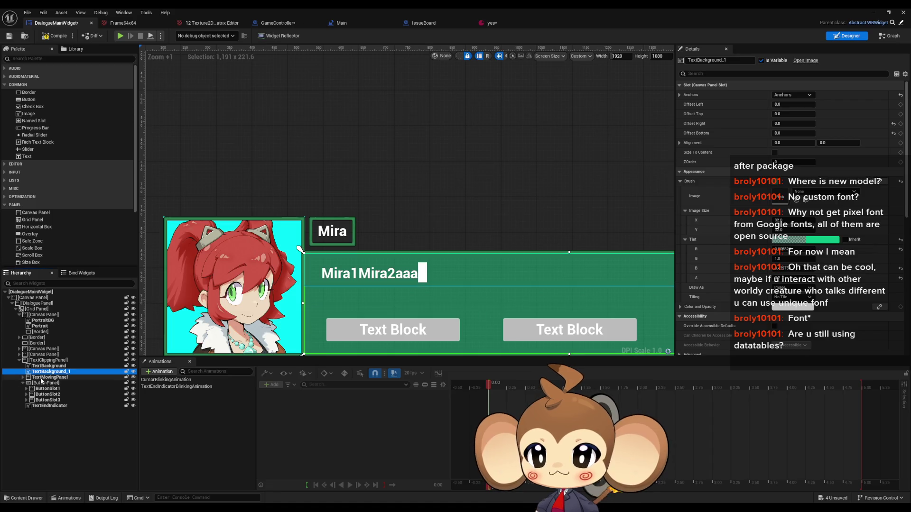
click(19, 337)
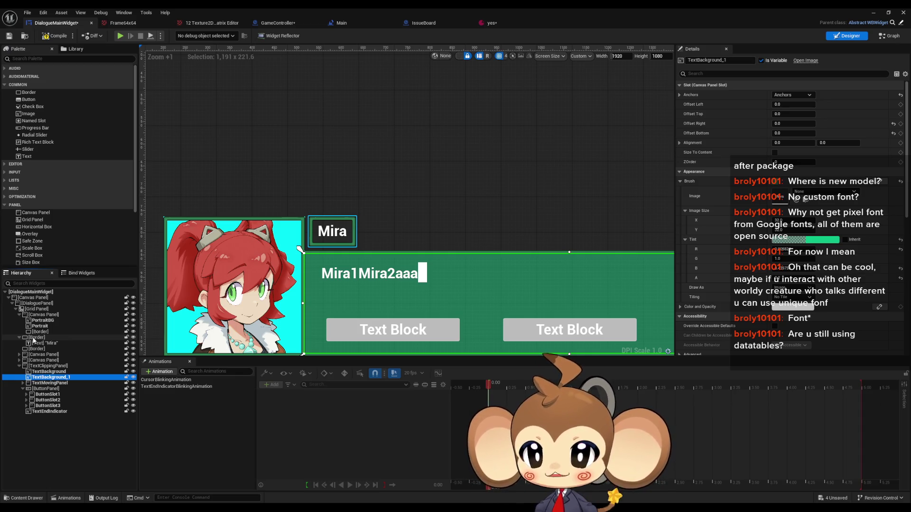
scroll(26, 207, down, 2)
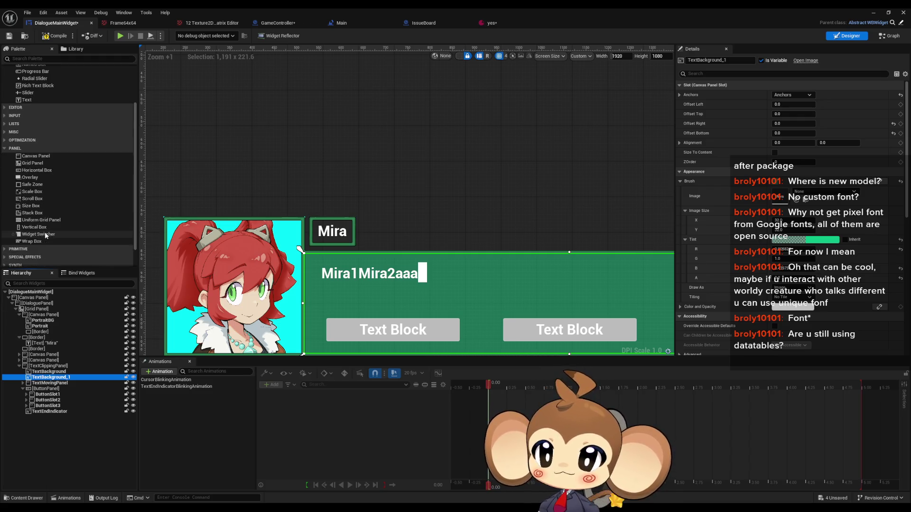
drag(36, 178, 36, 349)
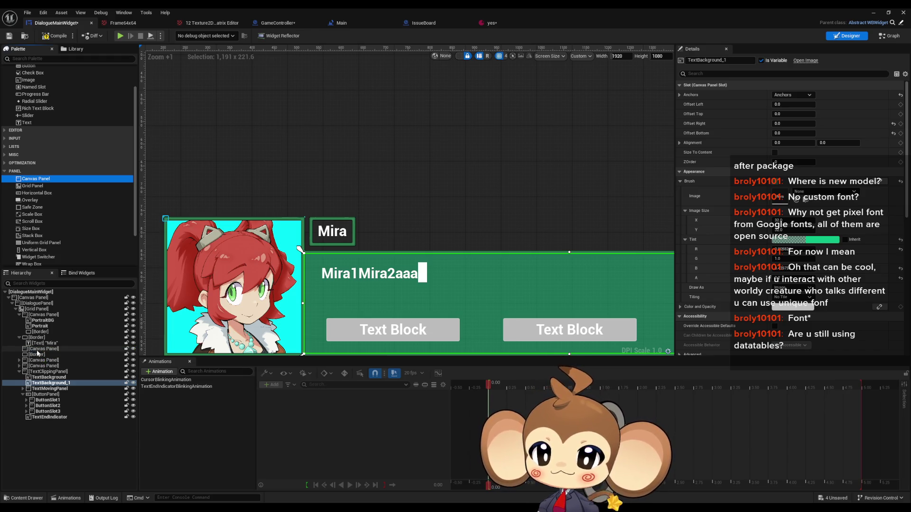
click(37, 355)
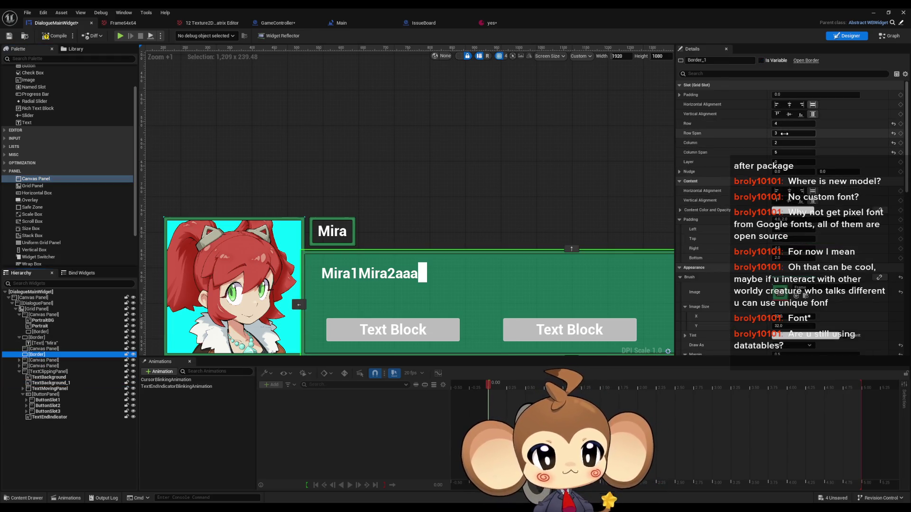
key(Up)
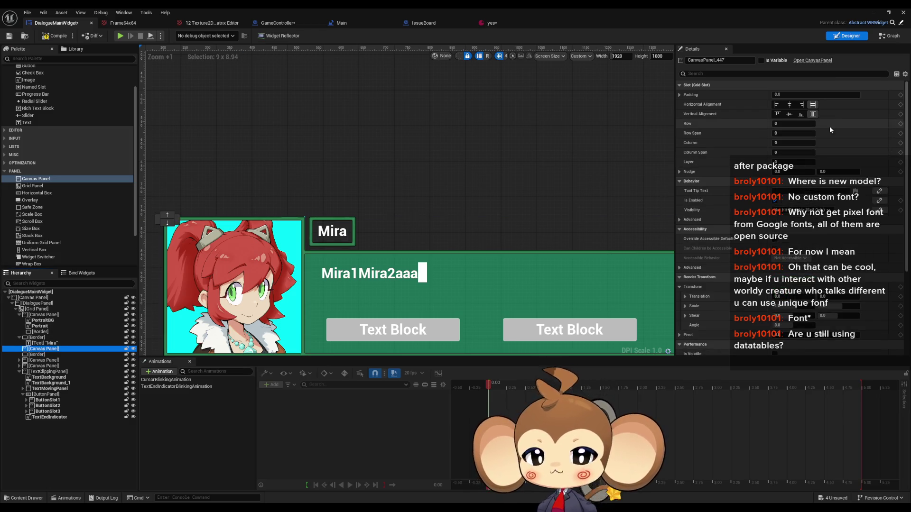
Step: Place the Canvas Panel at Row 0, Column 4, Column Span 2, left-aligned
mouse_move(799, 123)
mouse_down()
mouse_move(804, 133)
mouse_move(787, 153)
mouse_up()
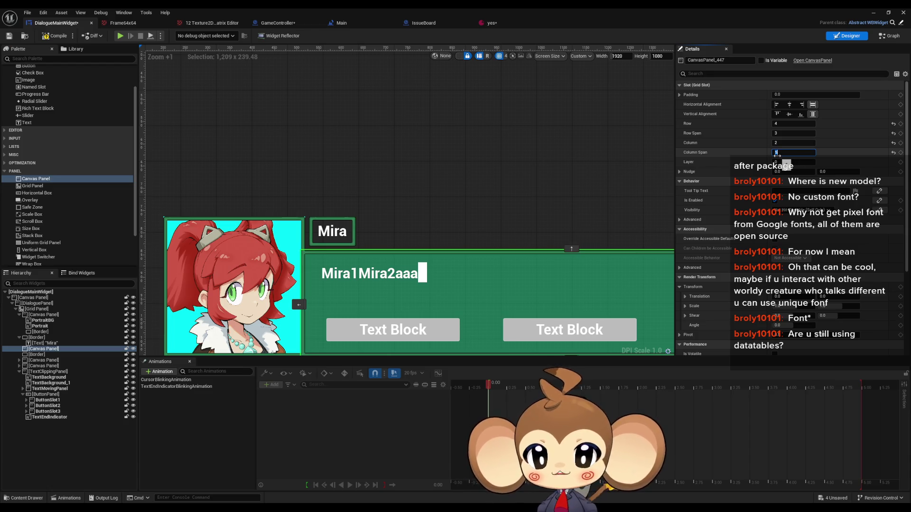
click(38, 338)
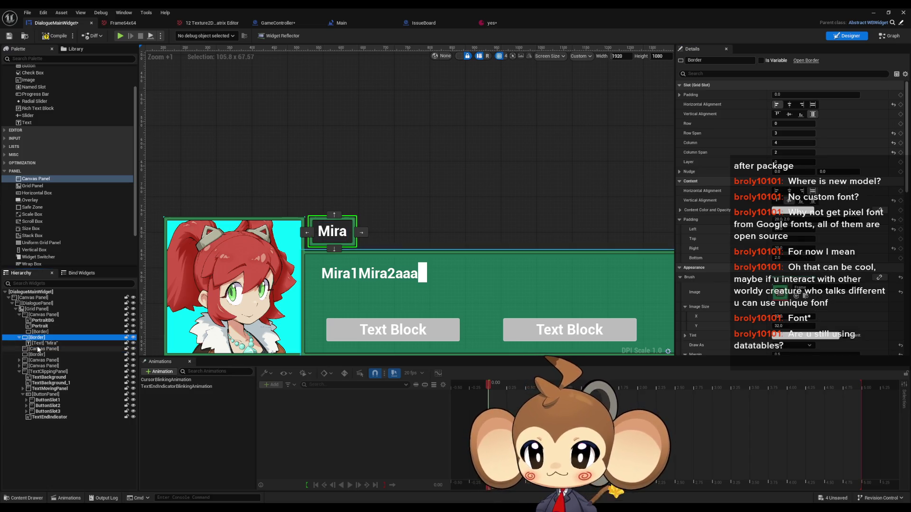
click(38, 350)
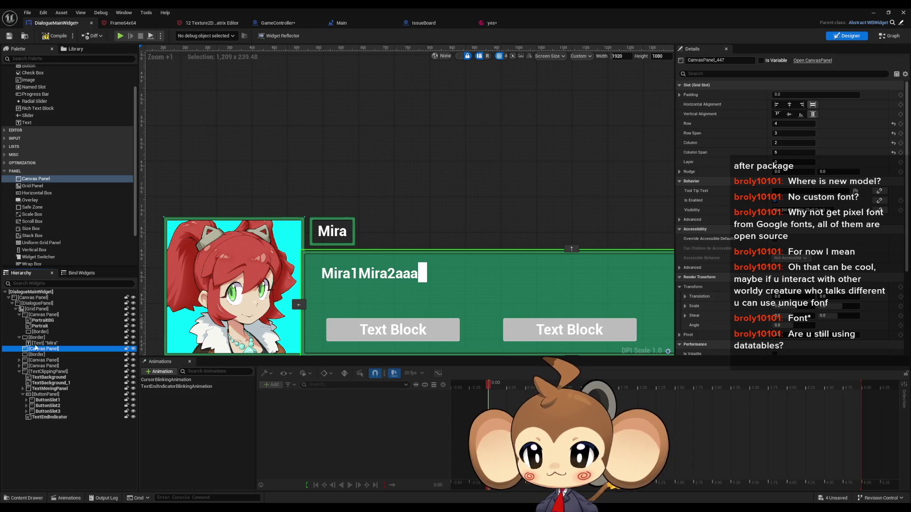
key(Up)
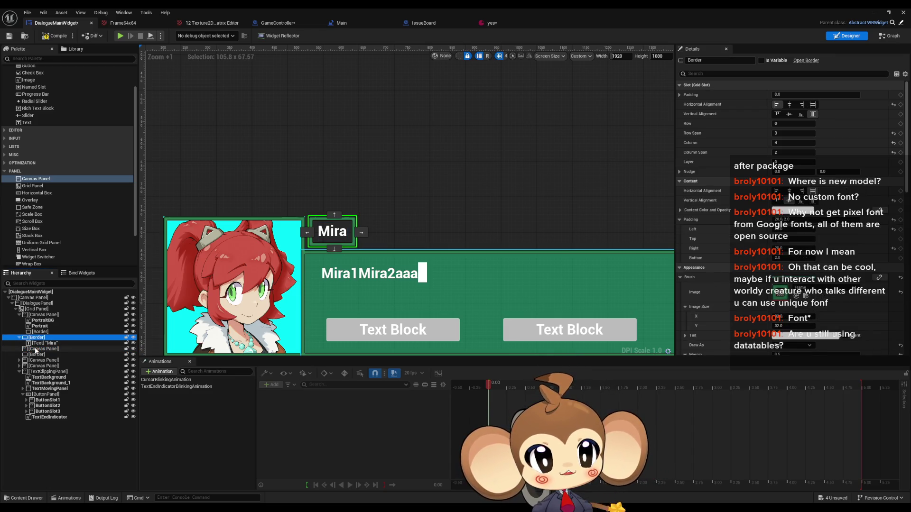
click(35, 349)
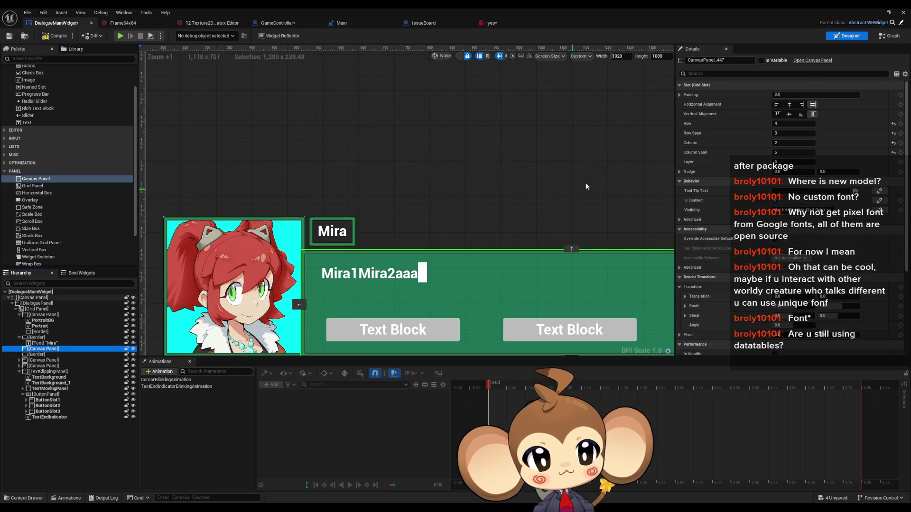
click(801, 124)
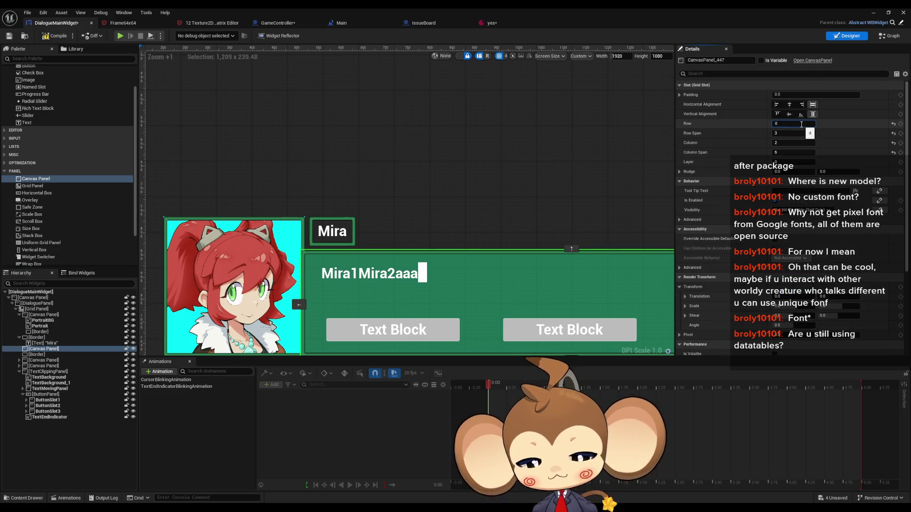
key(Tab)
key(Tab)
text(4)
key(Tab)
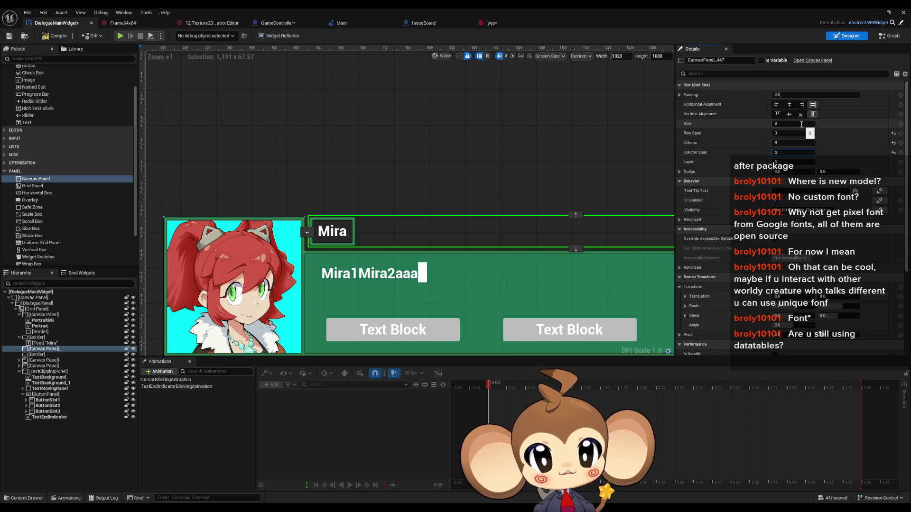
click(776, 104)
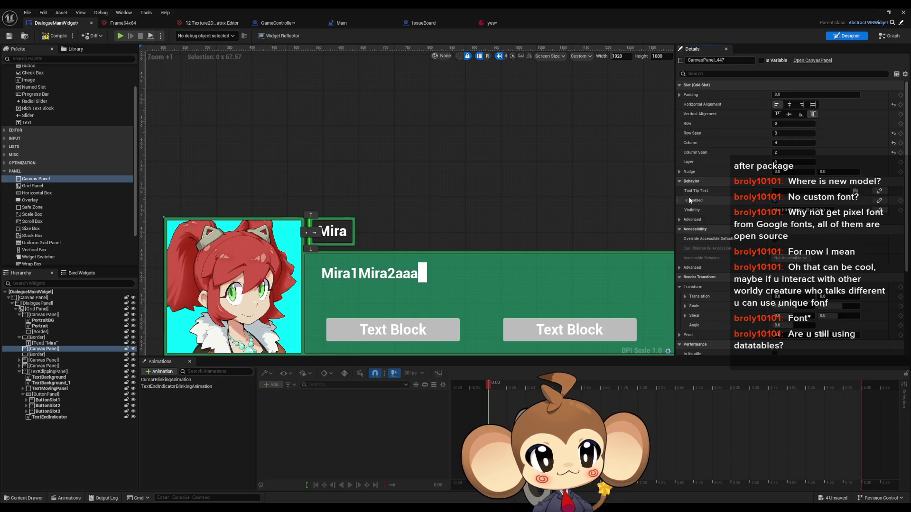
Step: Move the Mira Border into the Canvas Panel and align the panel to its cell's bottom
drag(381, 204, 414, 192)
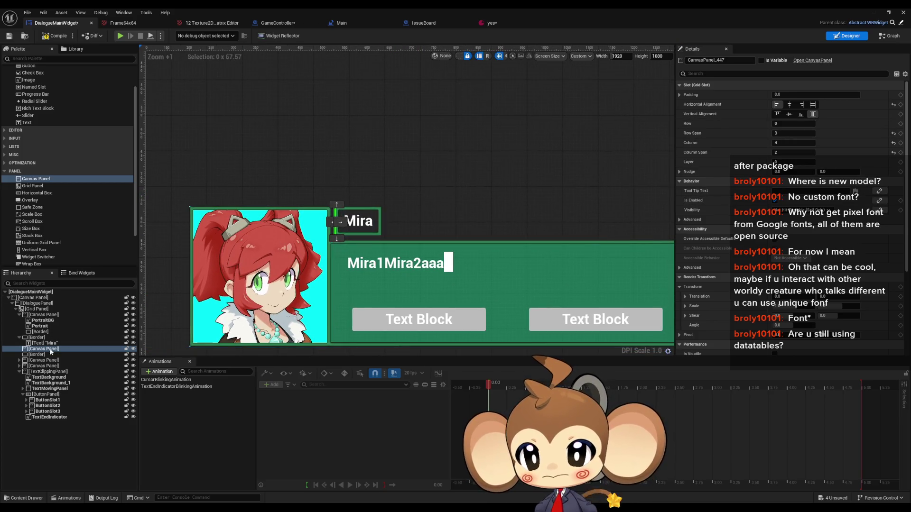
click(37, 337)
drag(39, 350, 39, 352)
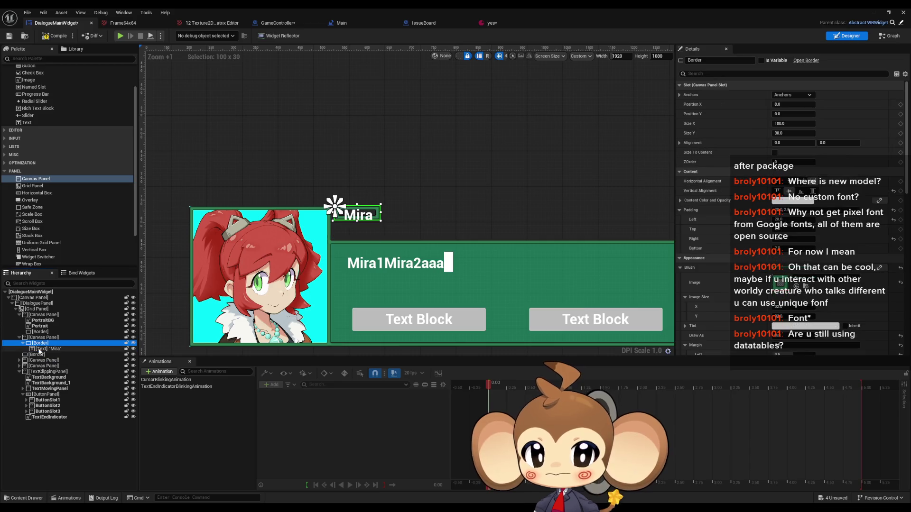
click(43, 337)
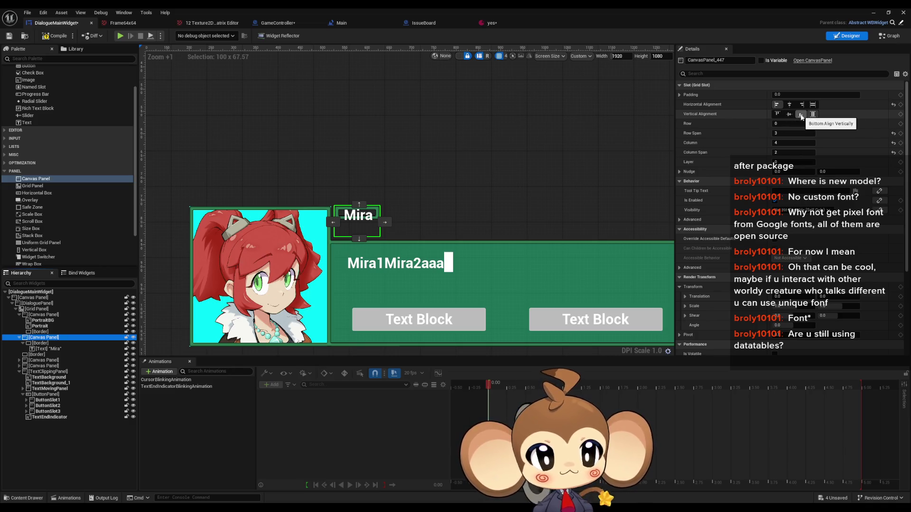
click(799, 115)
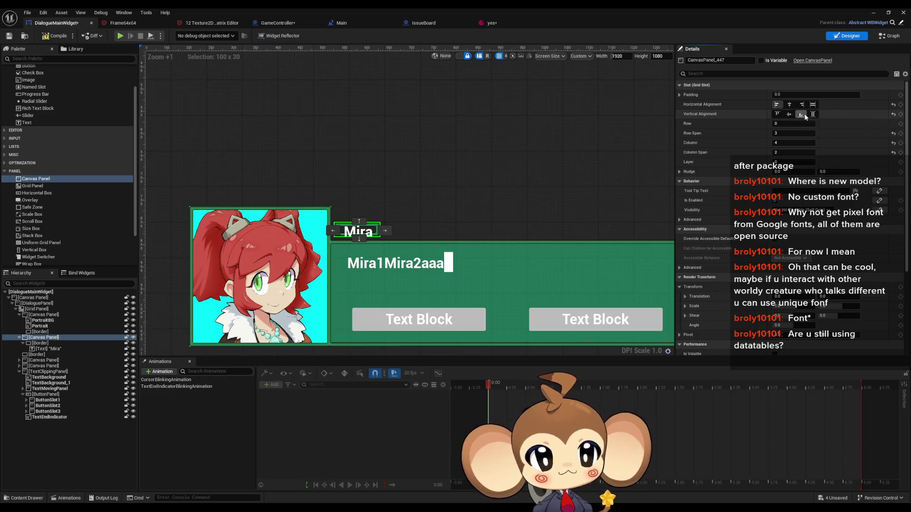
scroll(326, 229, up, 4)
scroll(326, 229, up, 1)
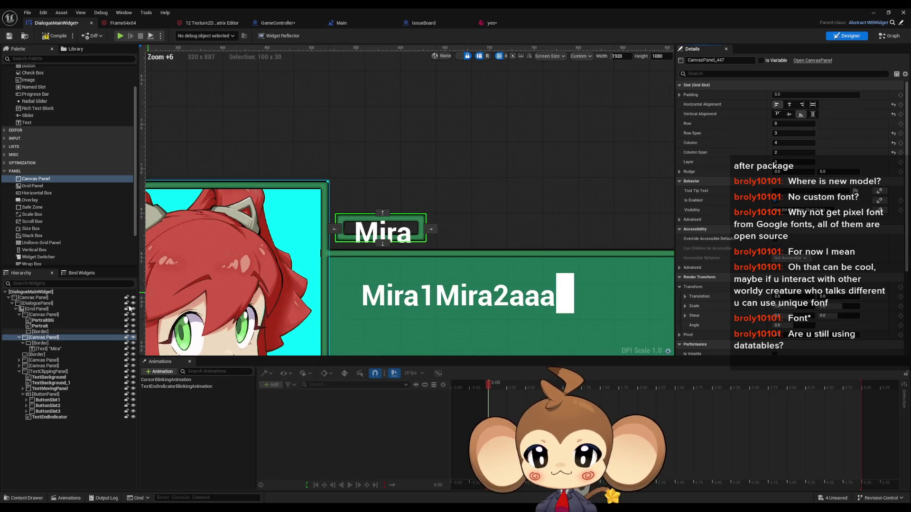
Step: Enable Size To Content on the Mira Border's slot and drop a Size Box into the grid
click(40, 343)
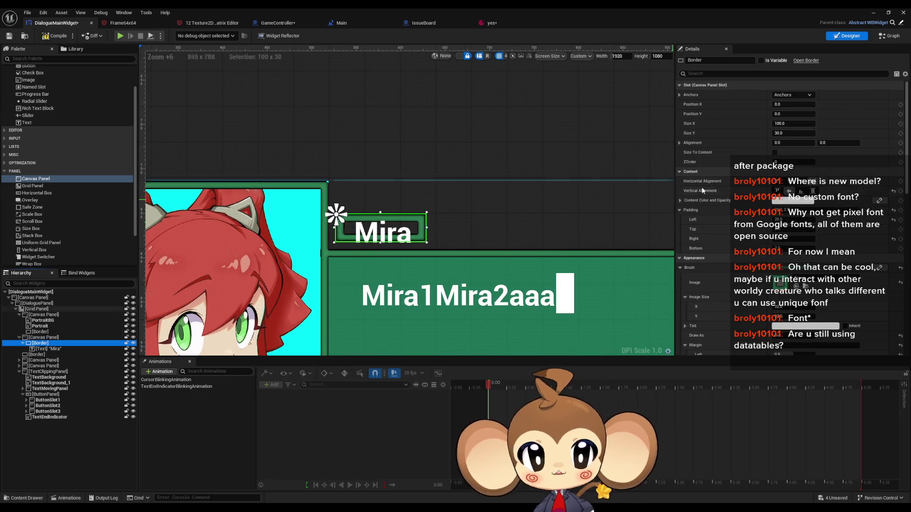
click(775, 152)
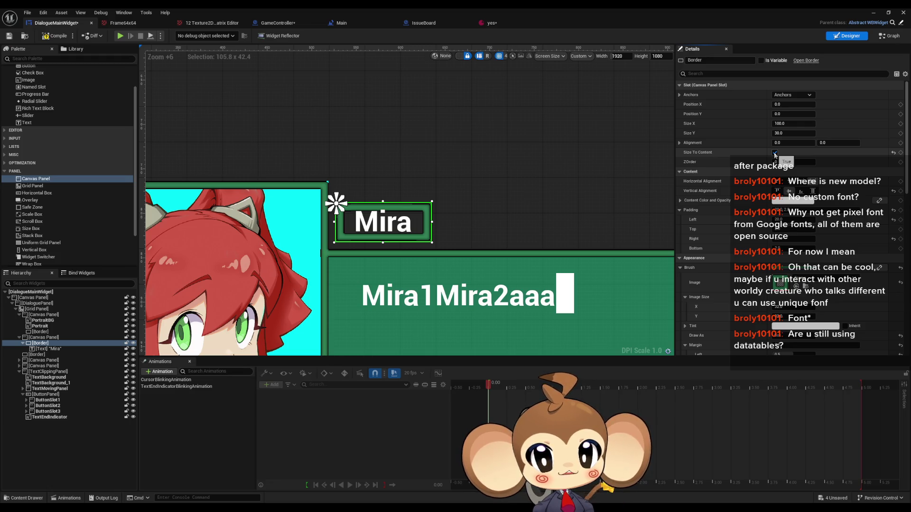
click(775, 153)
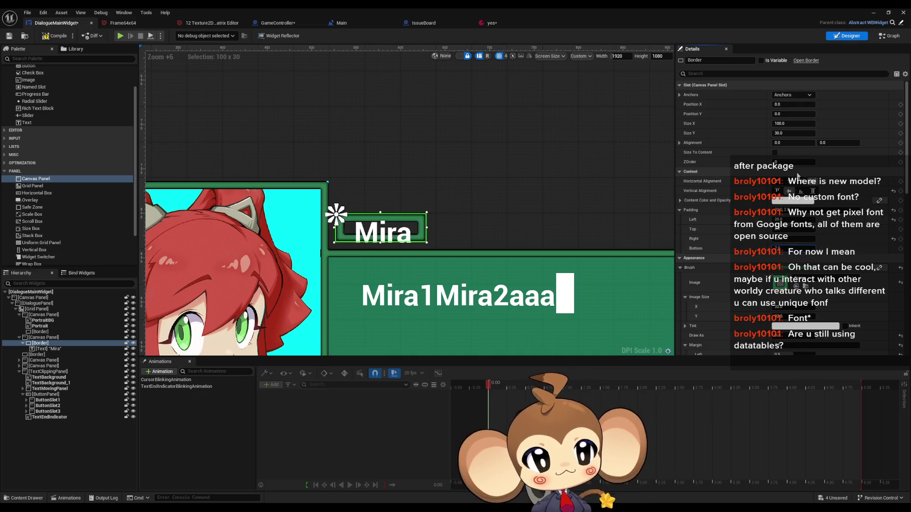
click(775, 153)
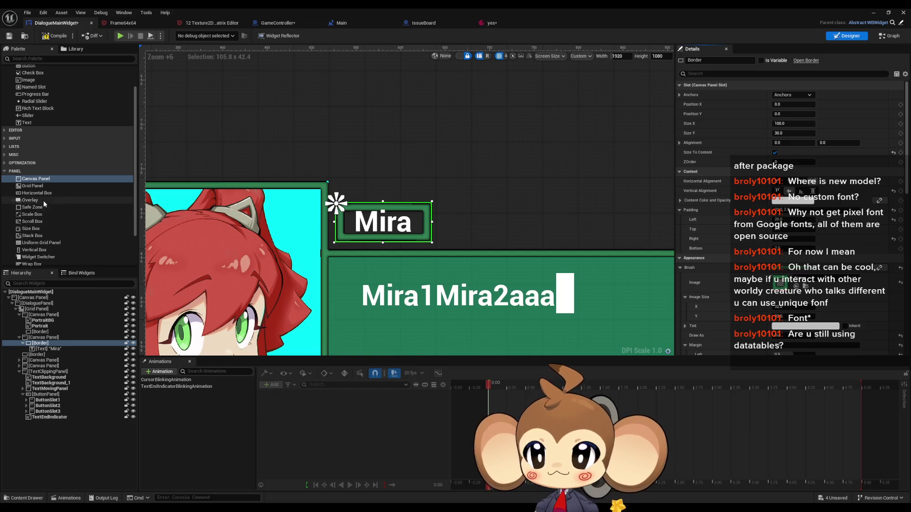
mouse_move(37, 228)
mouse_down()
mouse_move(57, 320)
mouse_move(39, 353)
mouse_up()
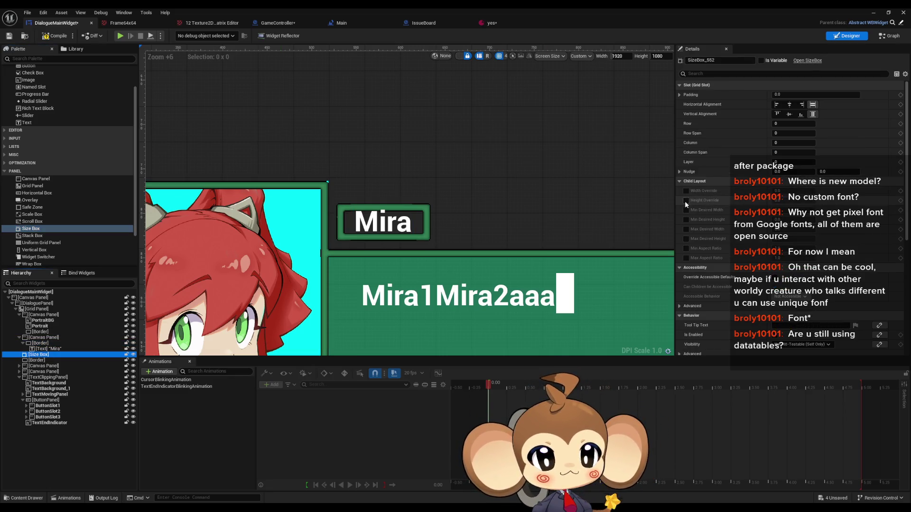
Step: Enable the Size Box's height override and place it at column 4, span 2, left-aligned
click(686, 200)
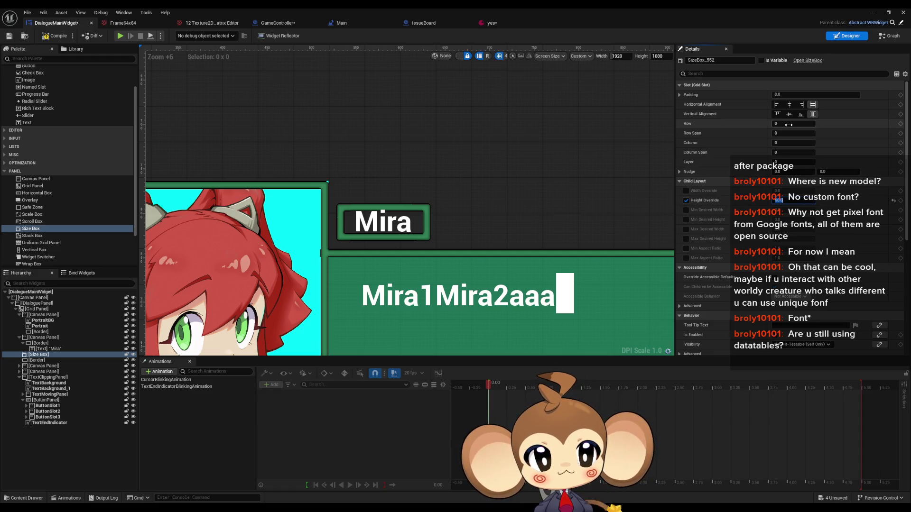
click(40, 362)
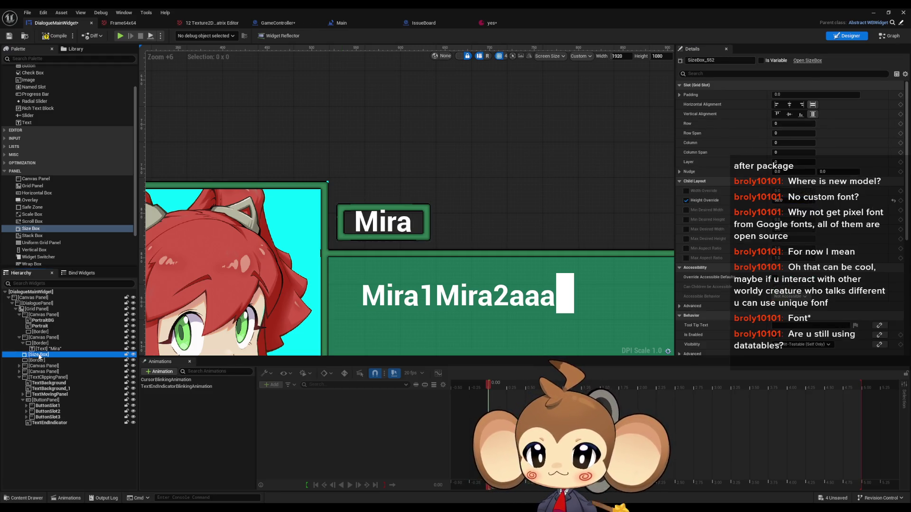
click(43, 337)
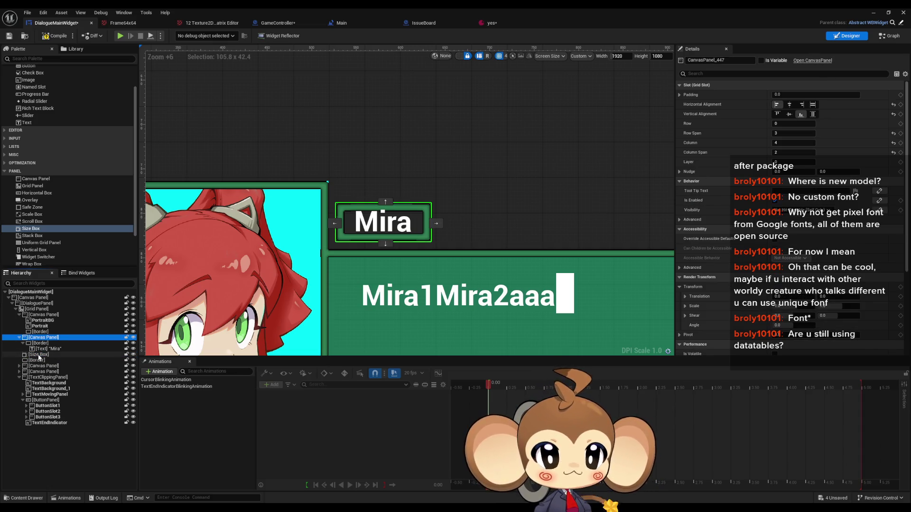
click(39, 356)
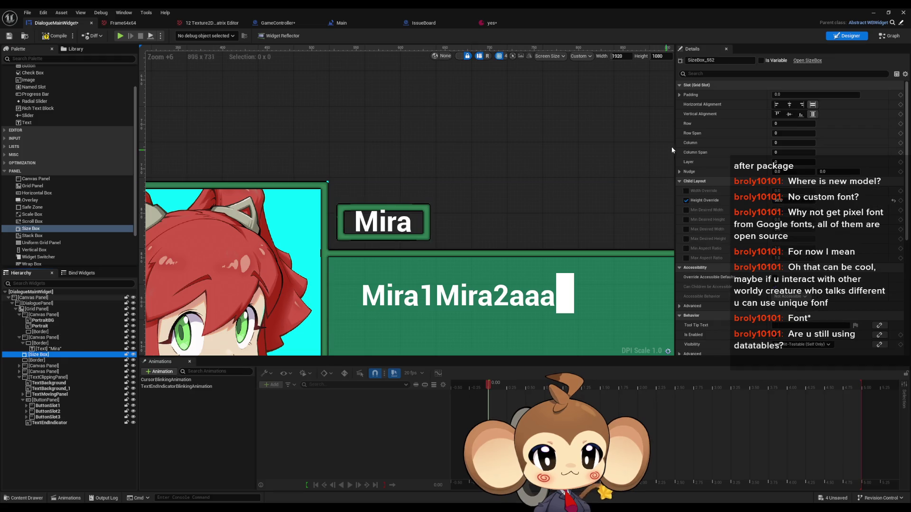
key(Return)
click(785, 152)
text(2)
key(Return)
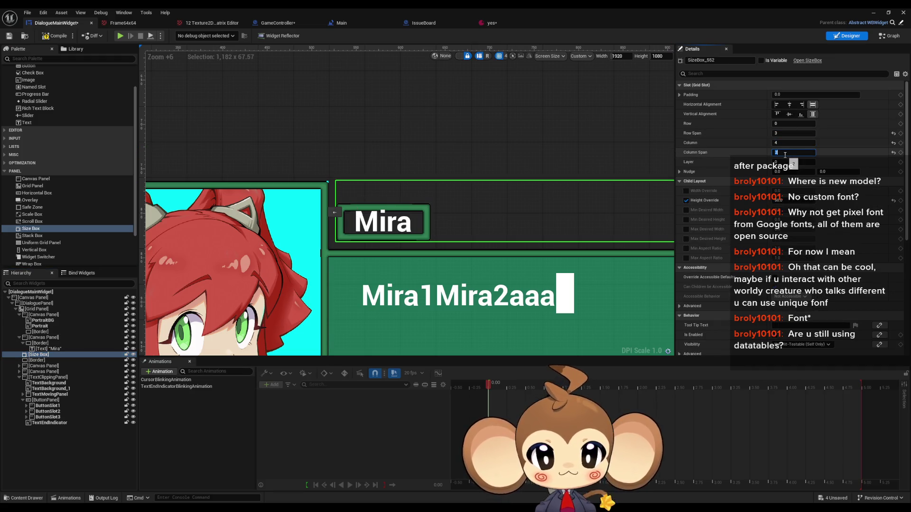
scroll(402, 229, down, 6)
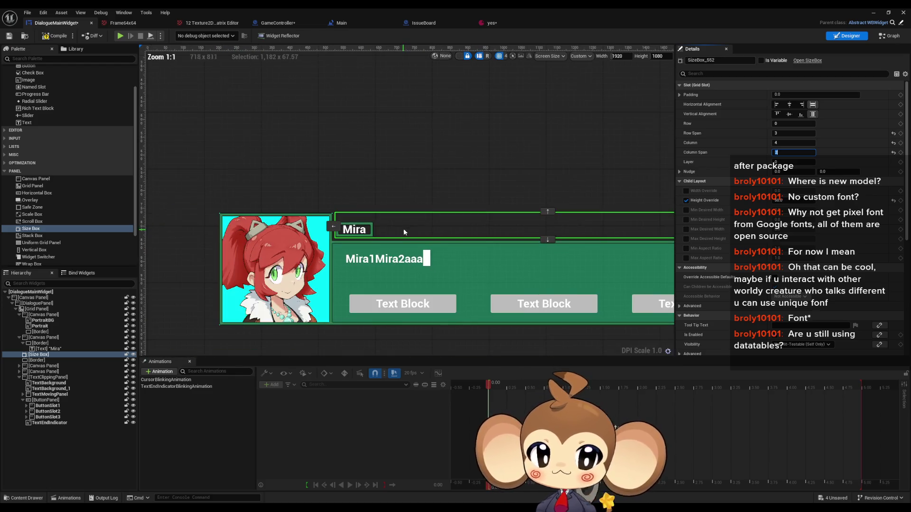
click(776, 105)
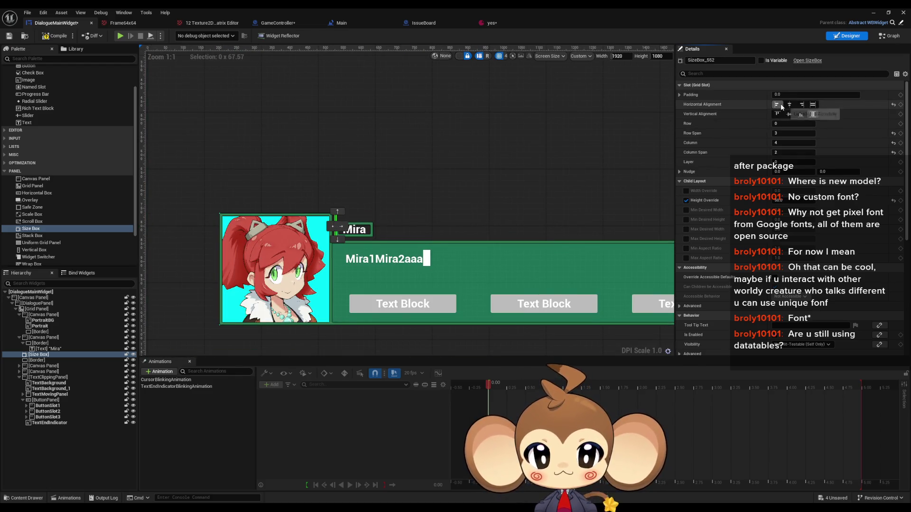
scroll(351, 238, up, 7)
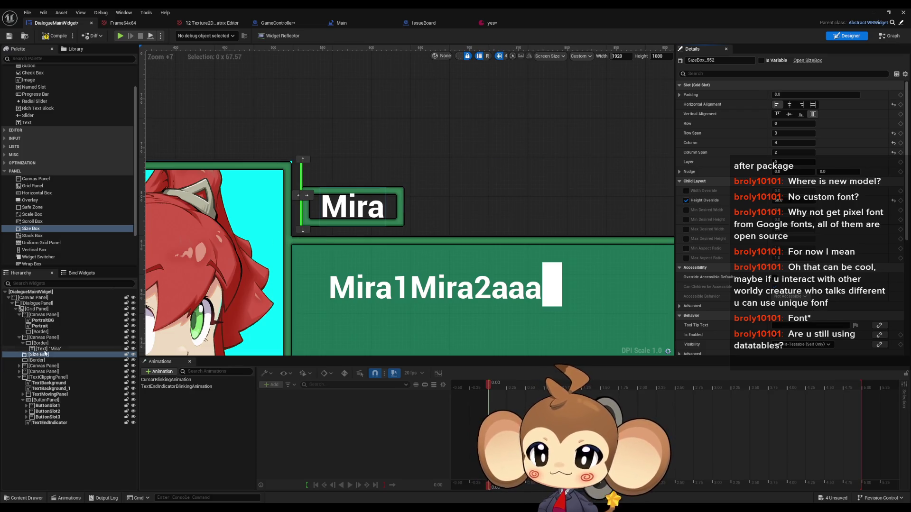
Step: Move the Mira border into the Size Box, delete the empty Canvas Panel, and minimize the editor
drag(41, 345, 39, 355)
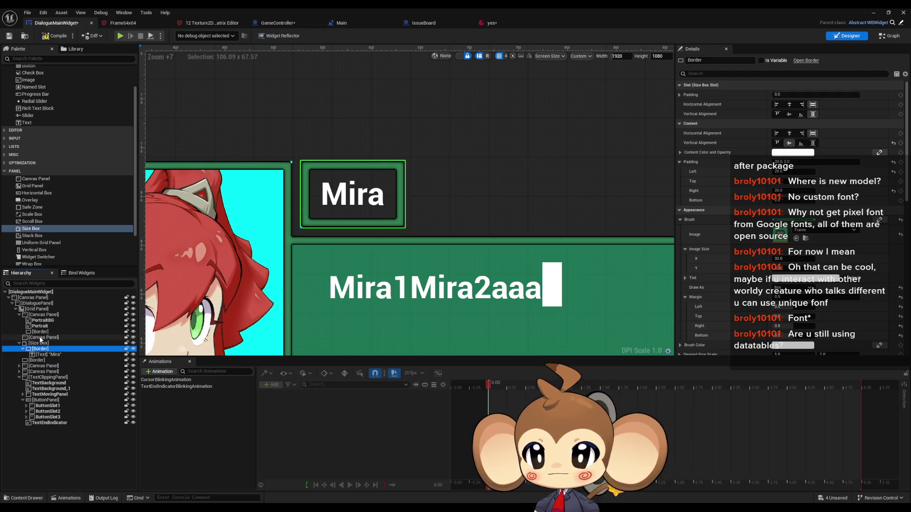
click(40, 338)
key(Delete)
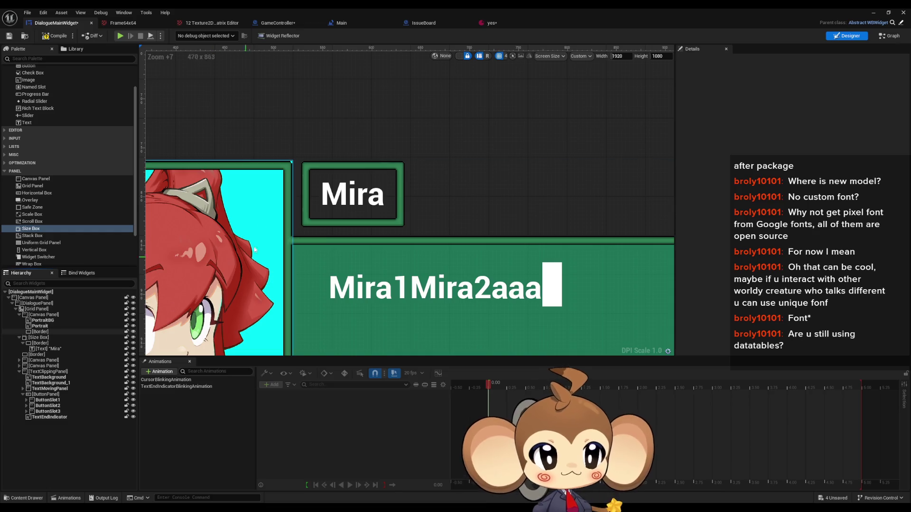
click(873, 12)
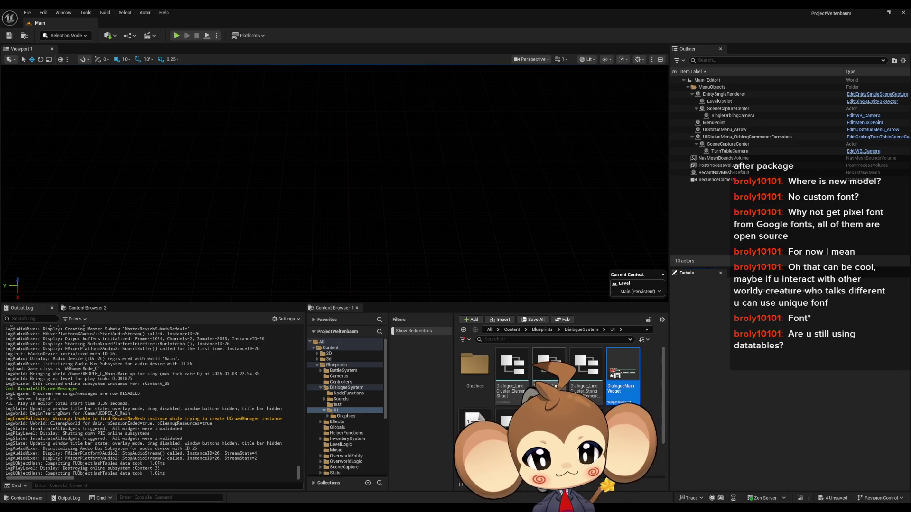
Step: Browse Content > GameData > DialogueTrees > Boss and open the Boss1_Dialogue asset
click(576, 330)
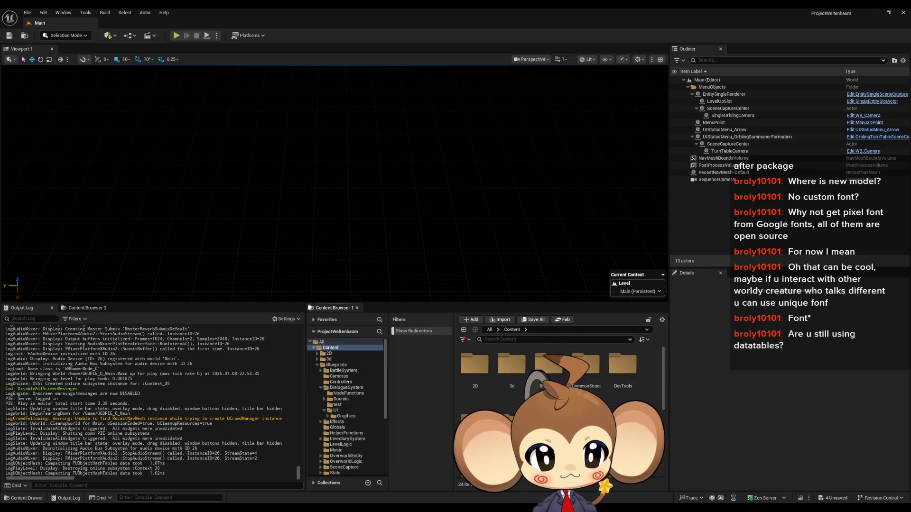
click(526, 330)
click(478, 374)
double_click(478, 373)
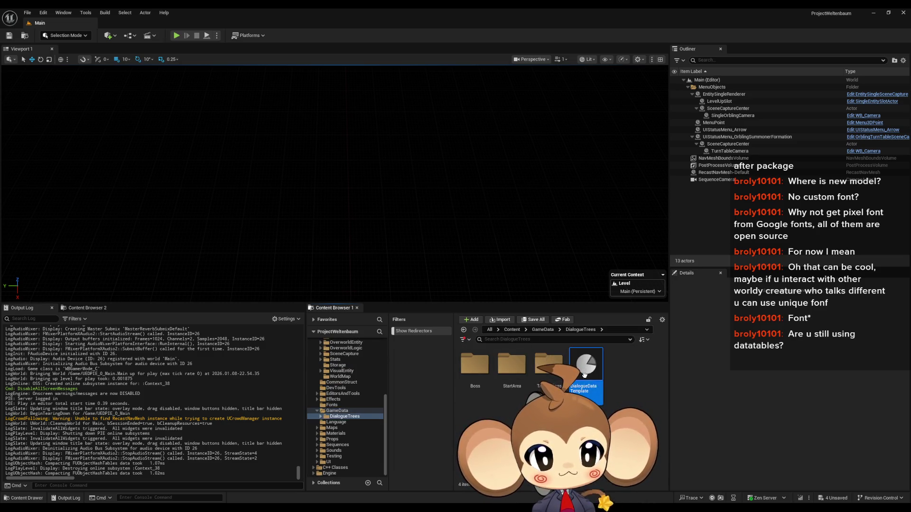
drag(586, 368, 601, 392)
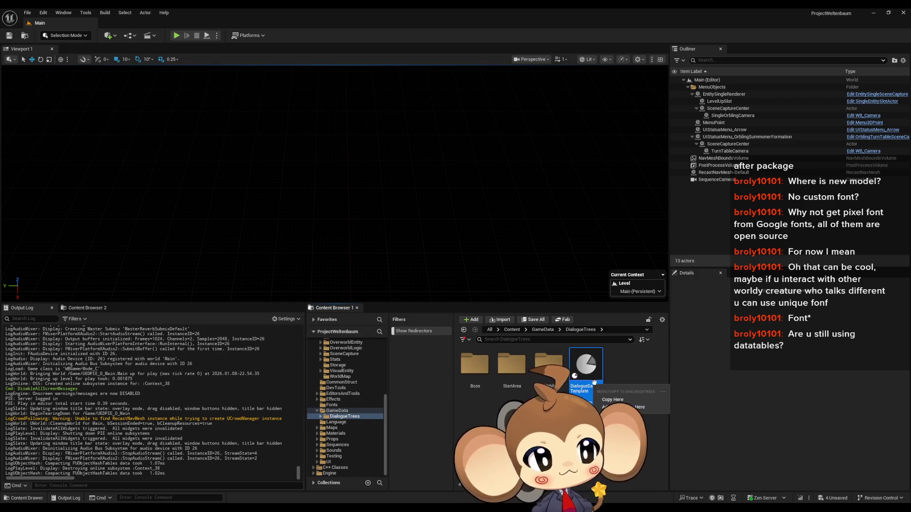
double_click(469, 374)
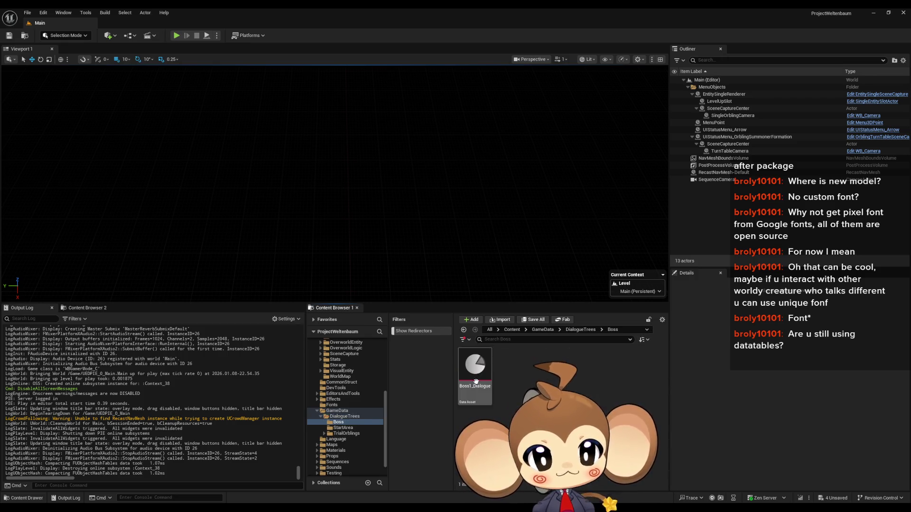
click(486, 375)
double_click(485, 375)
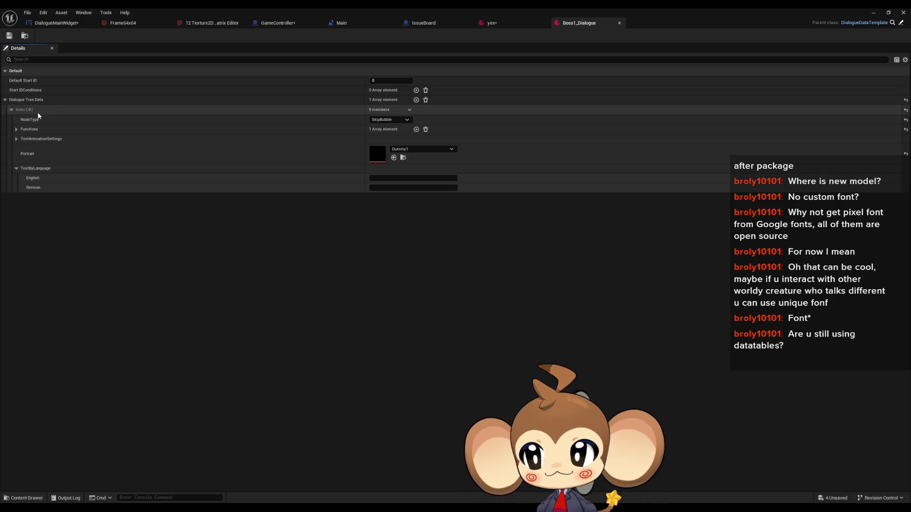
click(11, 110)
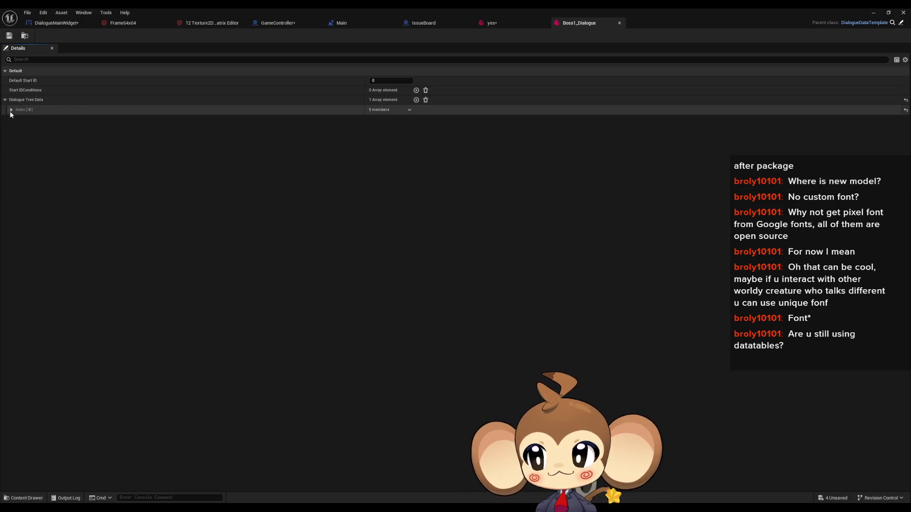
click(12, 111)
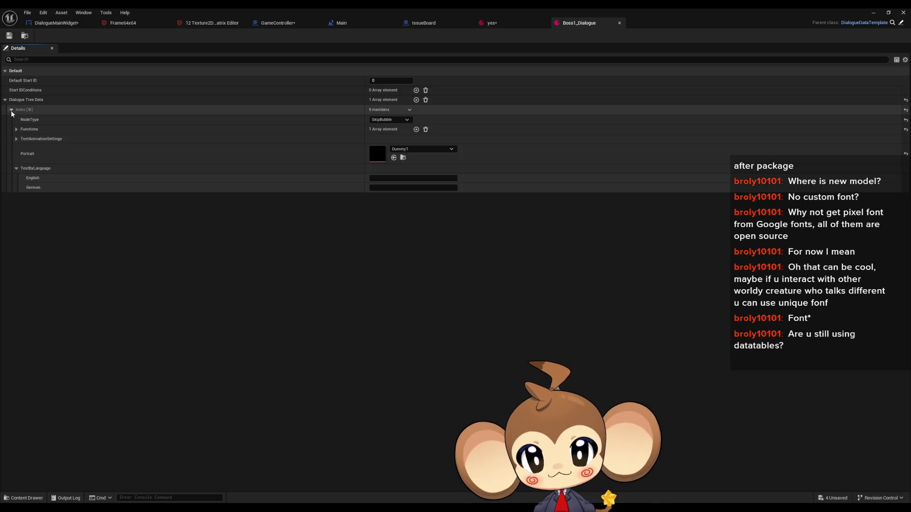
click(393, 121)
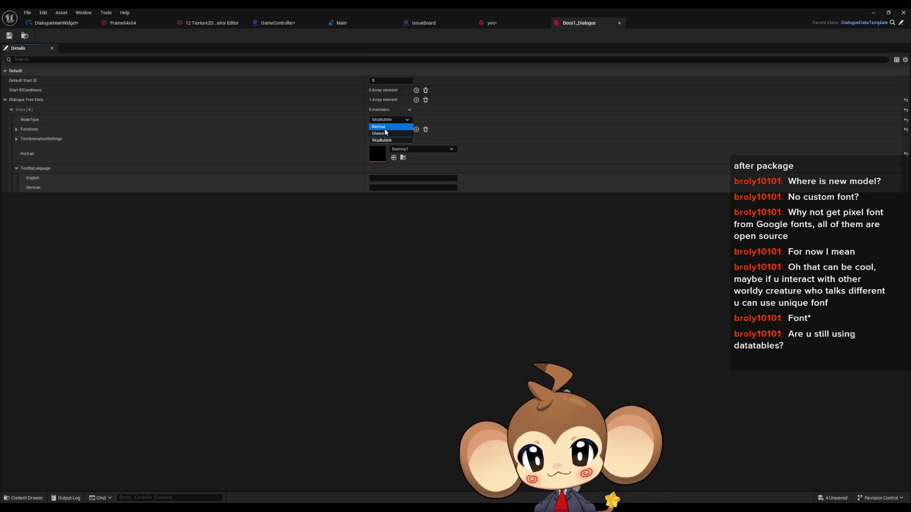
click(368, 252)
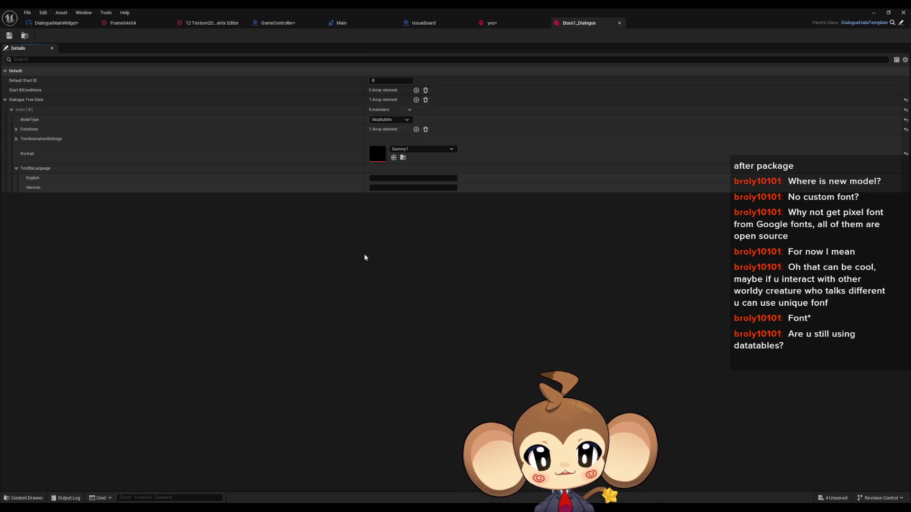
click(385, 120)
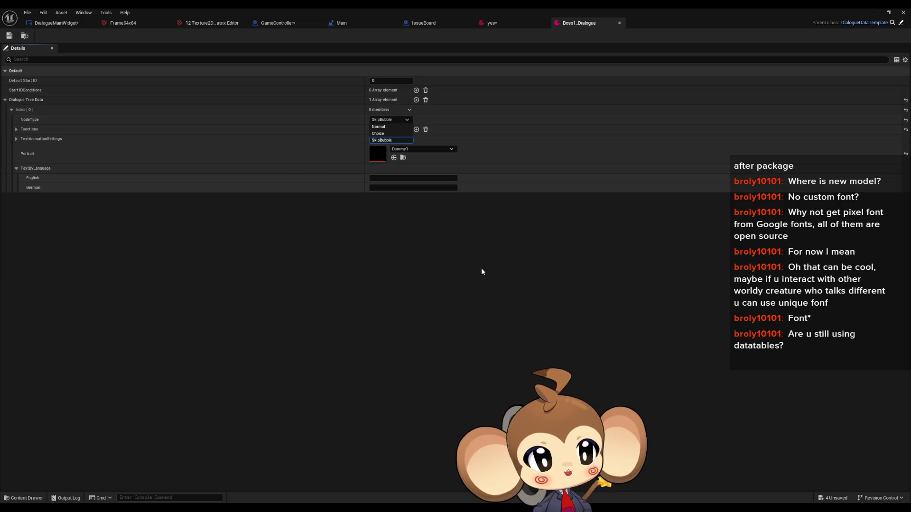
click(467, 267)
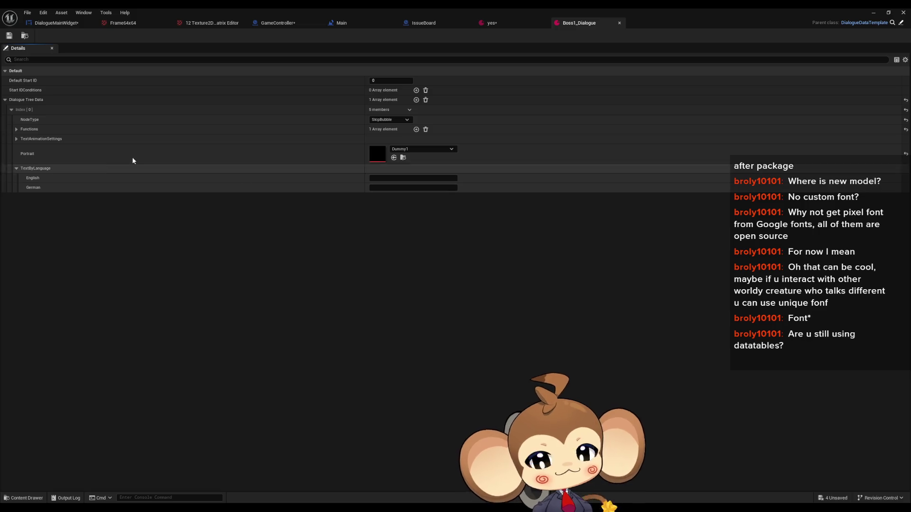
click(16, 129)
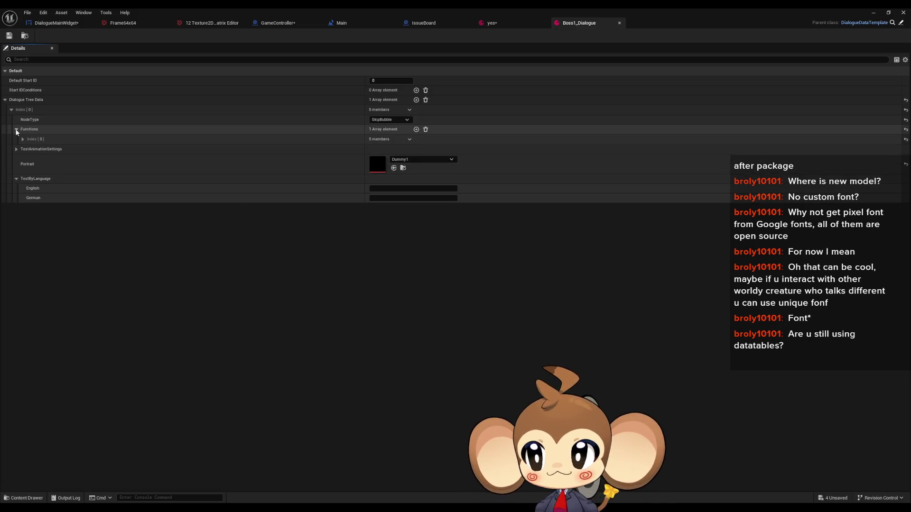
click(22, 139)
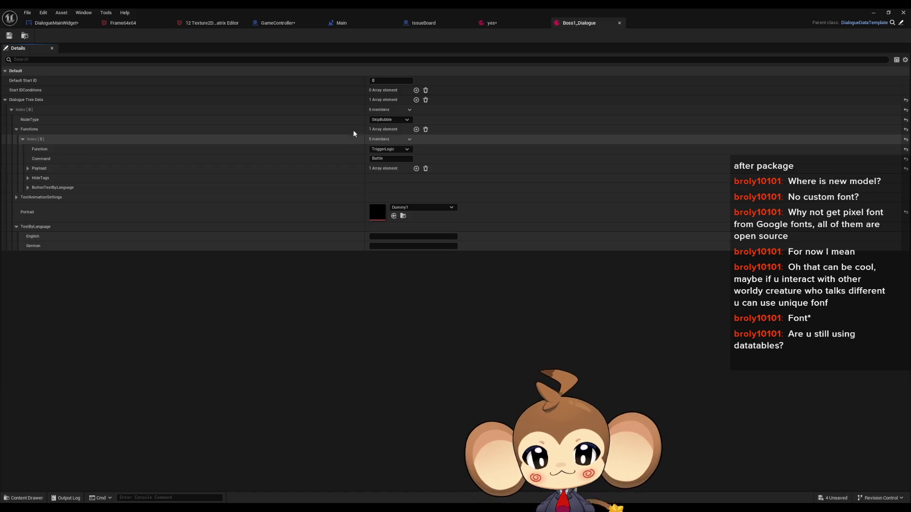
click(395, 149)
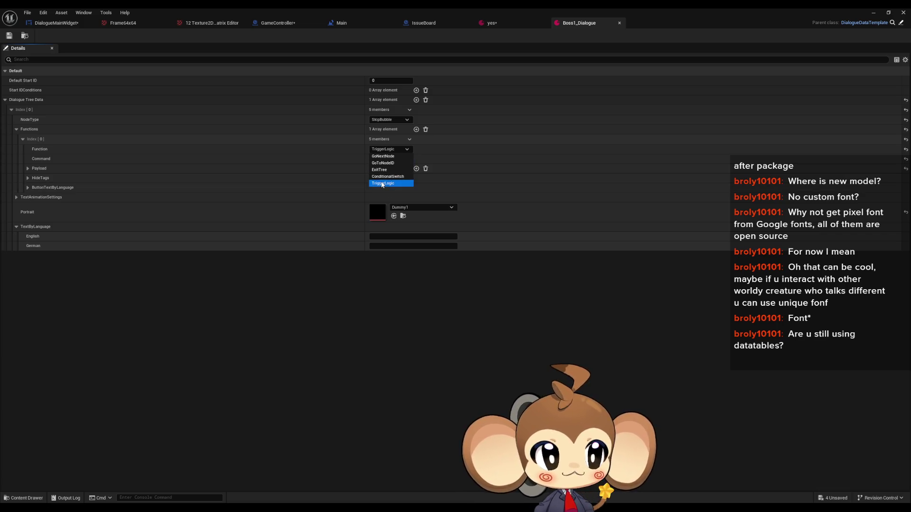
click(419, 148)
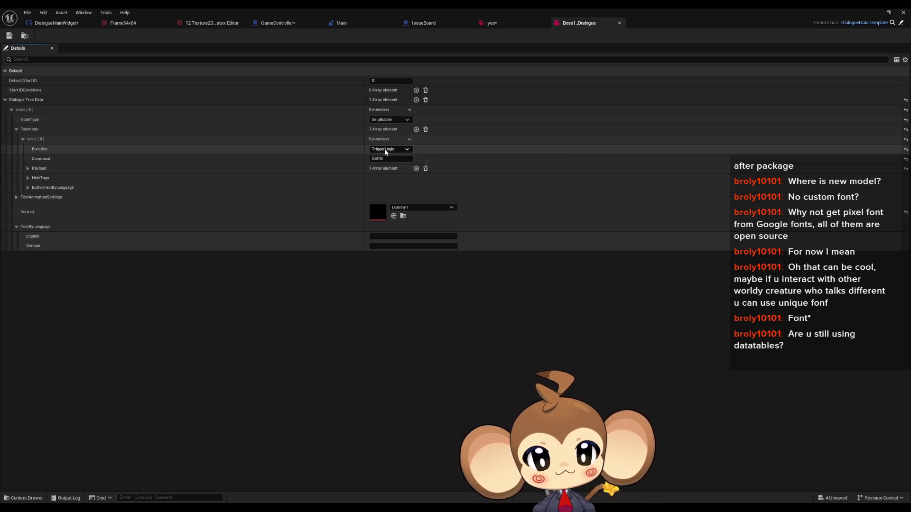
click(28, 169)
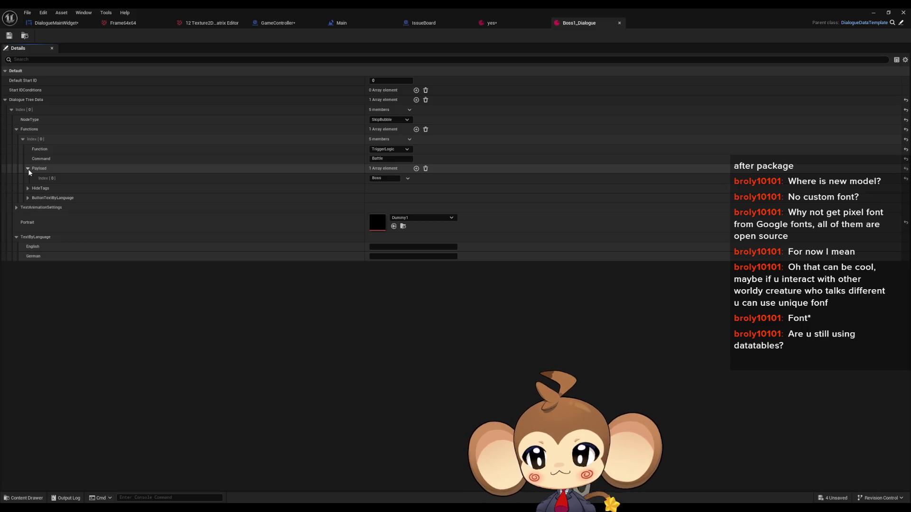
click(28, 169)
click(28, 169)
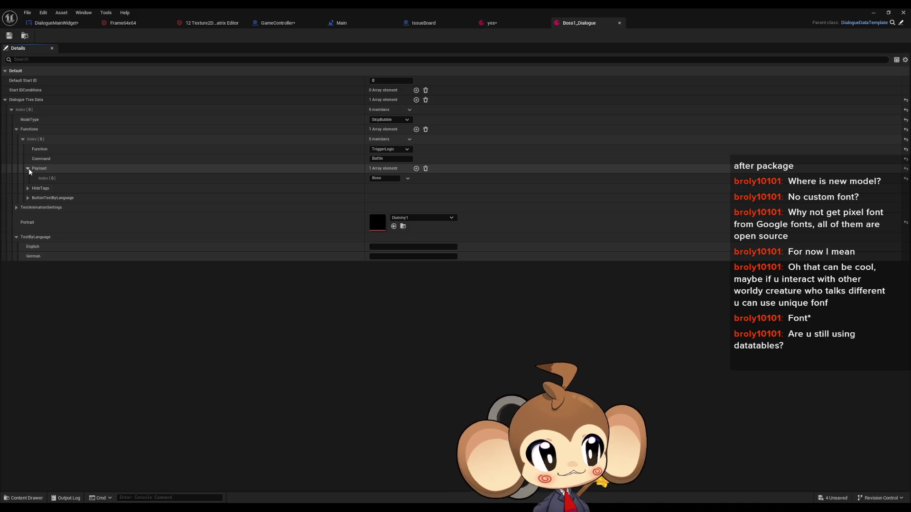
click(28, 168)
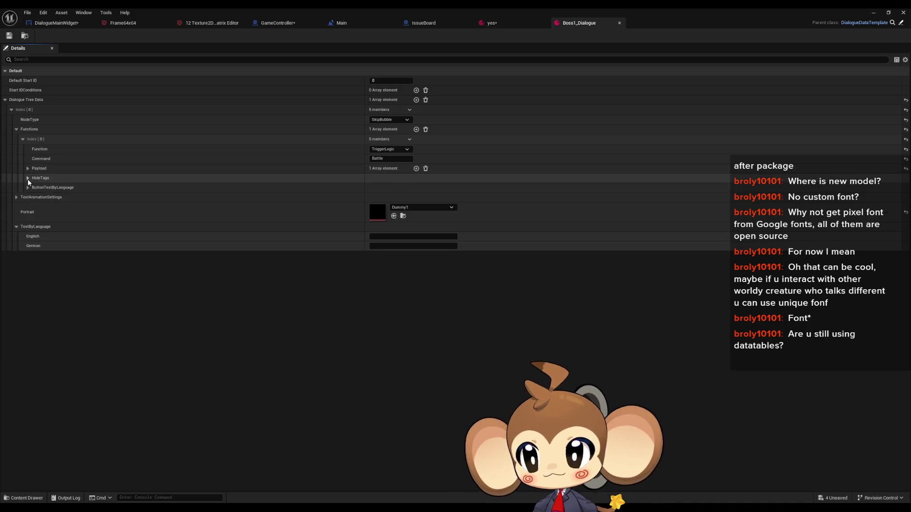
click(28, 178)
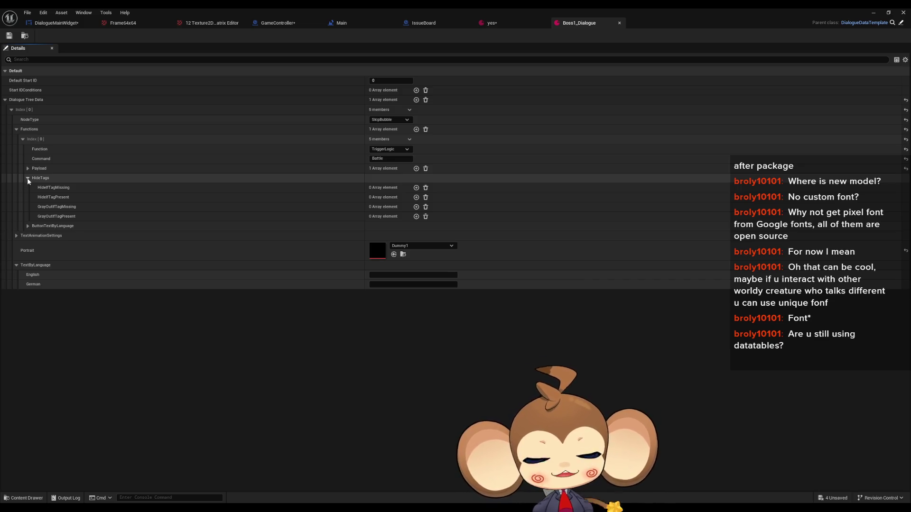
click(27, 178)
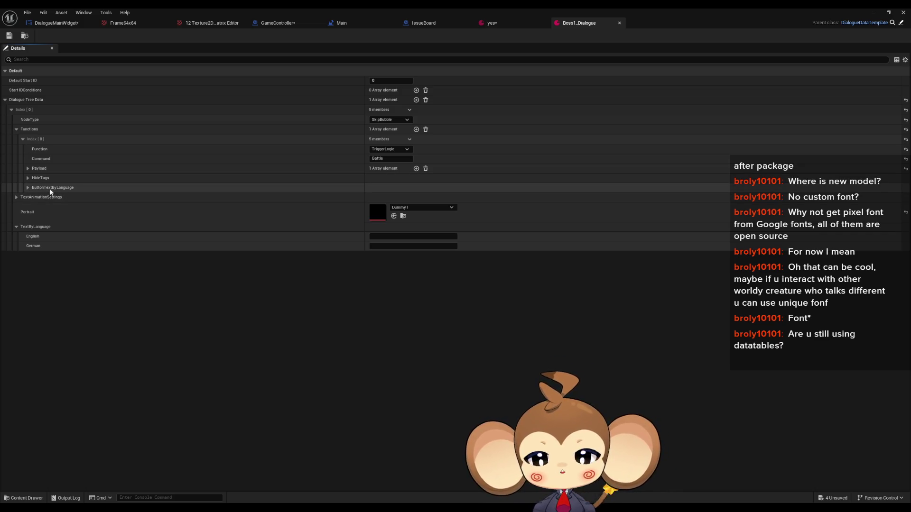
click(27, 188)
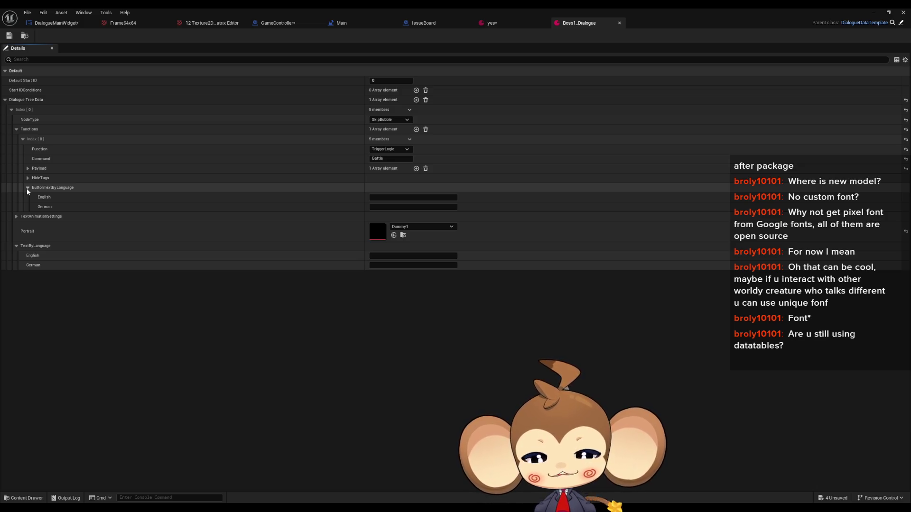
click(27, 188)
click(17, 130)
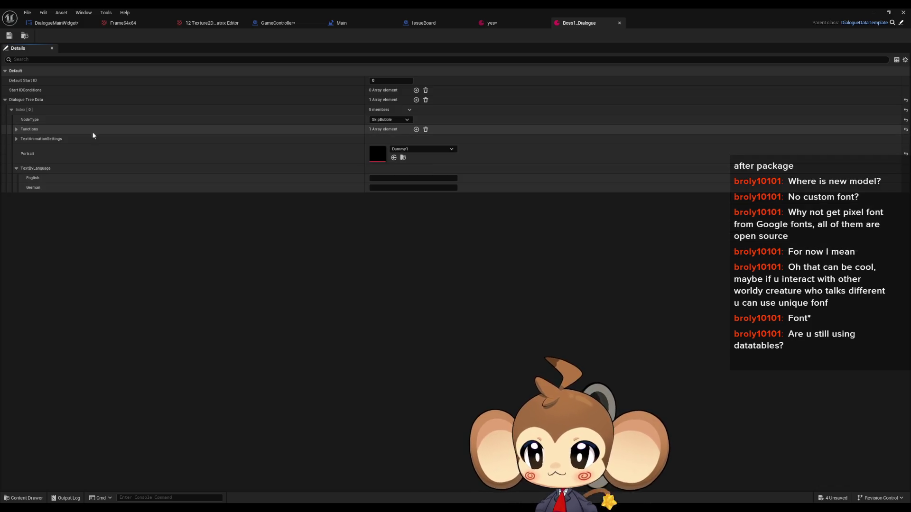
click(376, 121)
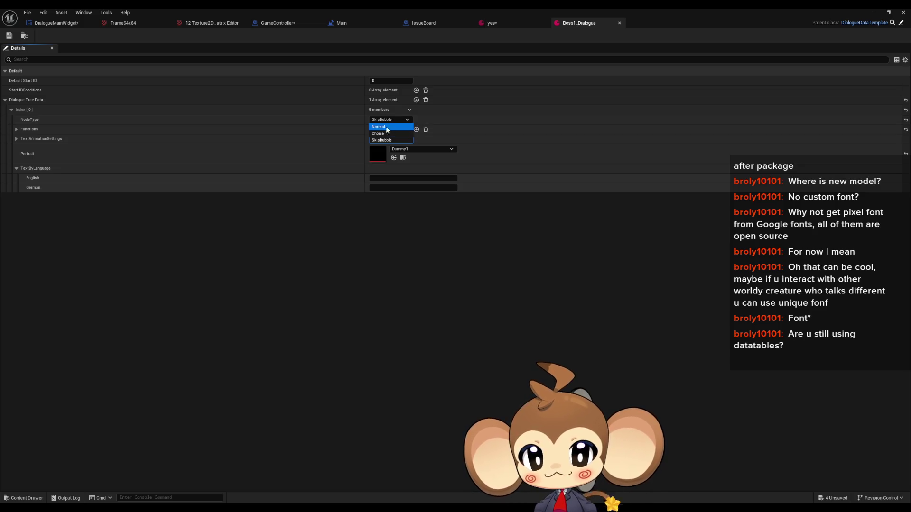
Step: Expand the node's TextAnimationSettings, check the English and German text fields, then return to DialogueMainWidget
click(76, 136)
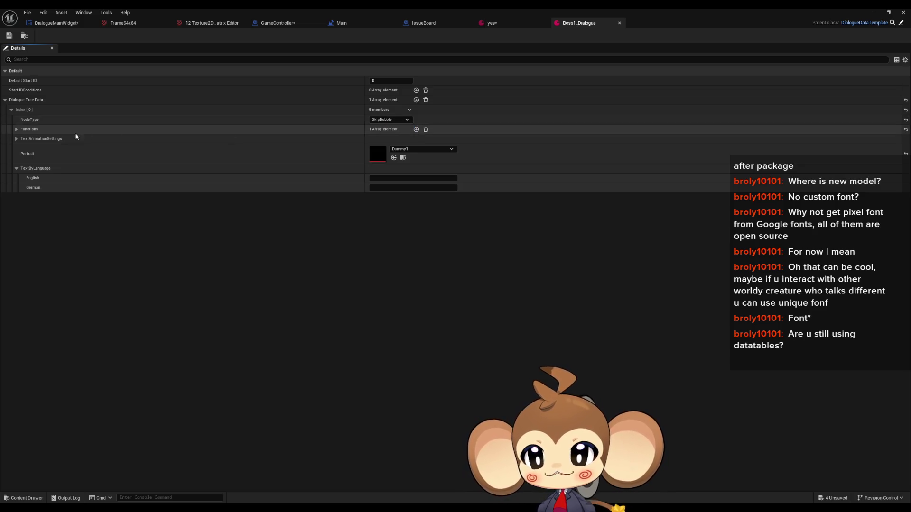
click(16, 138)
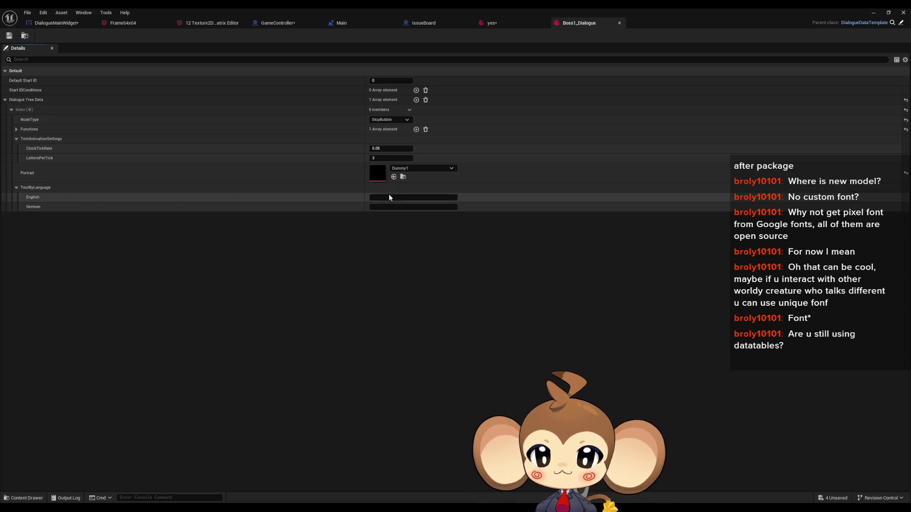
click(378, 198)
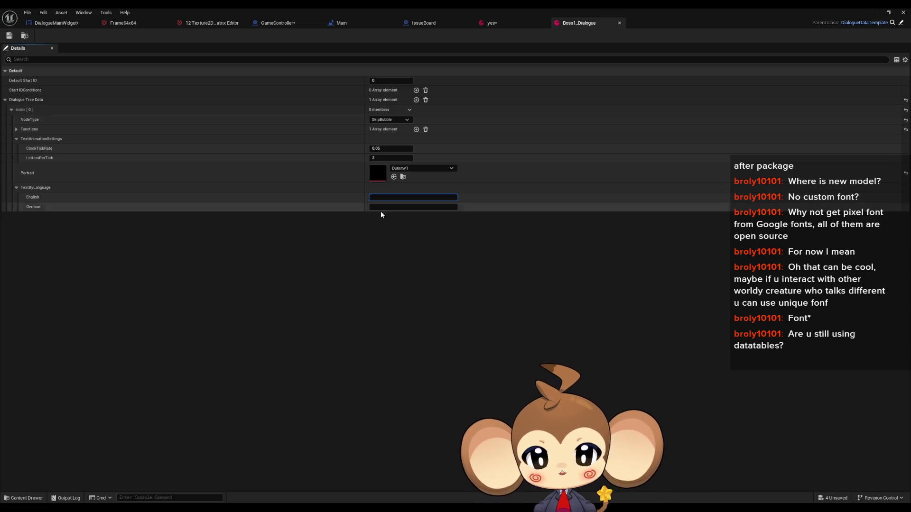
click(380, 209)
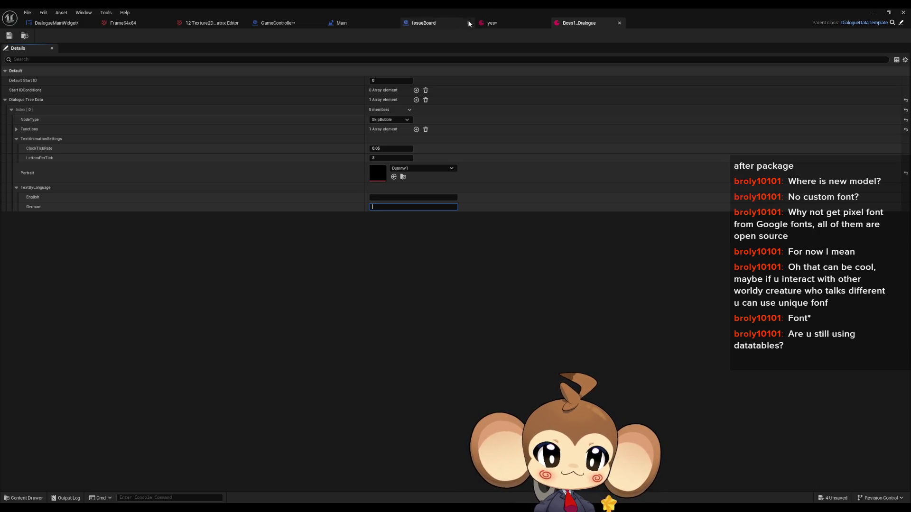
click(56, 22)
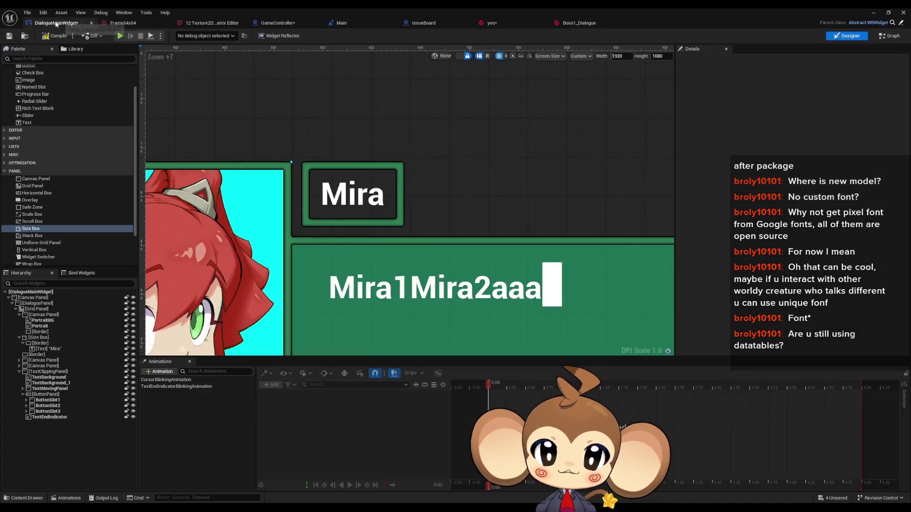
scroll(470, 196, down, 5)
scroll(549, 296, up, 2)
scroll(294, 114, down, 1)
scroll(247, 69, up, 1)
scroll(306, 109, up, 3)
click(61, 349)
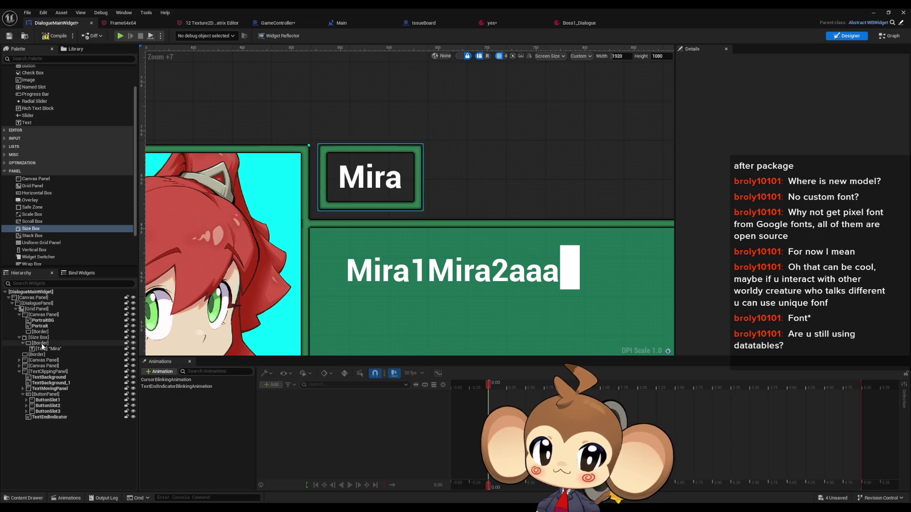
click(43, 339)
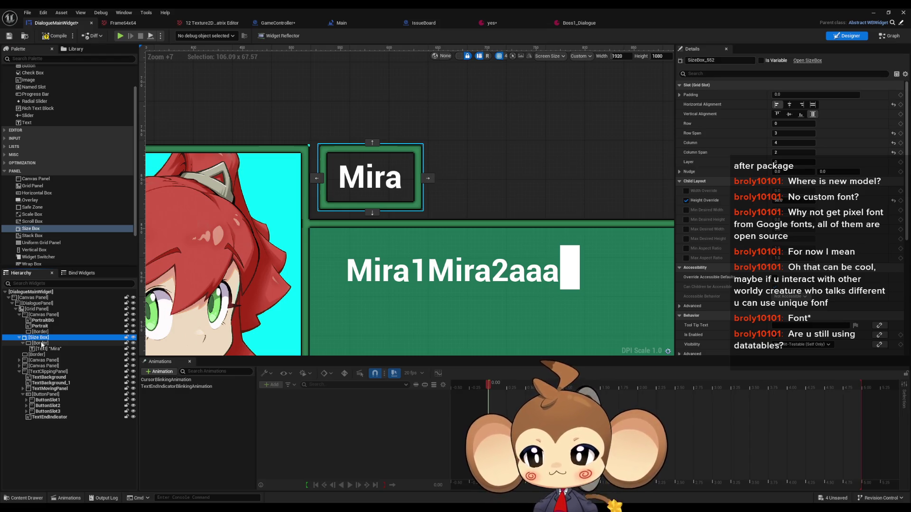
drag(31, 229, 42, 339)
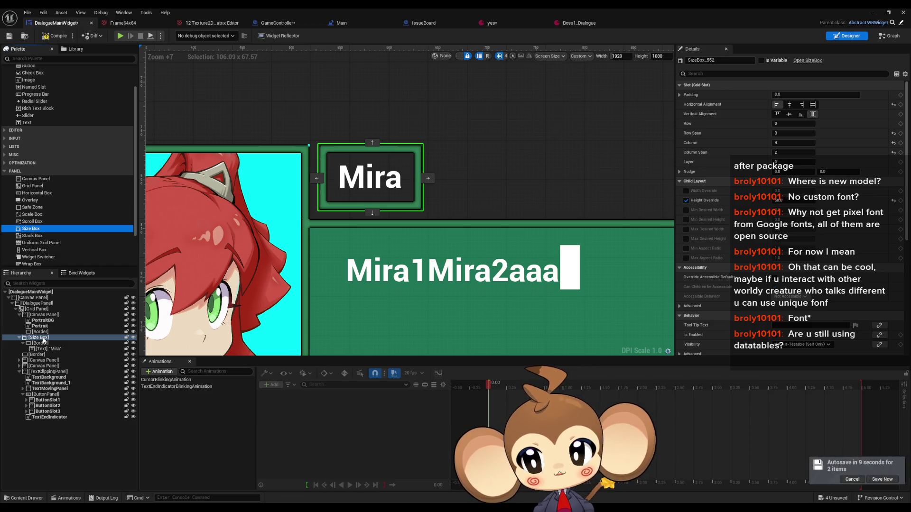
click(40, 344)
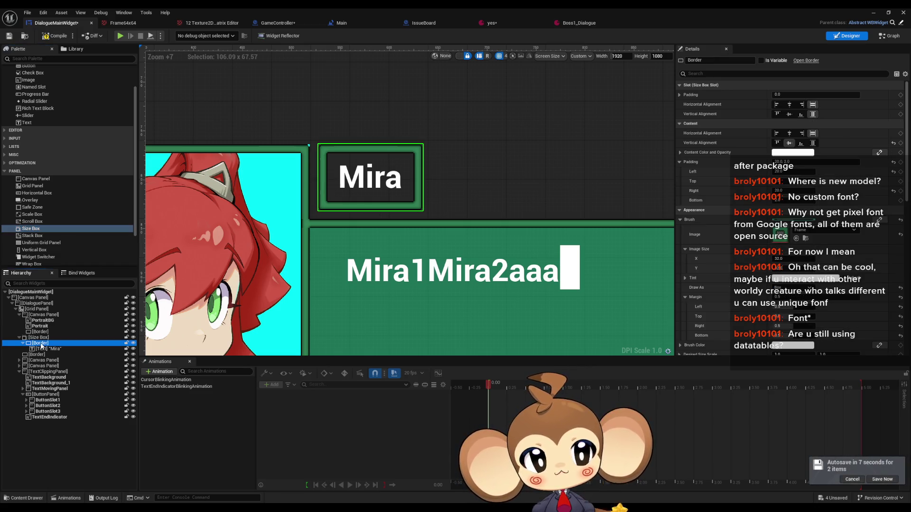
click(45, 350)
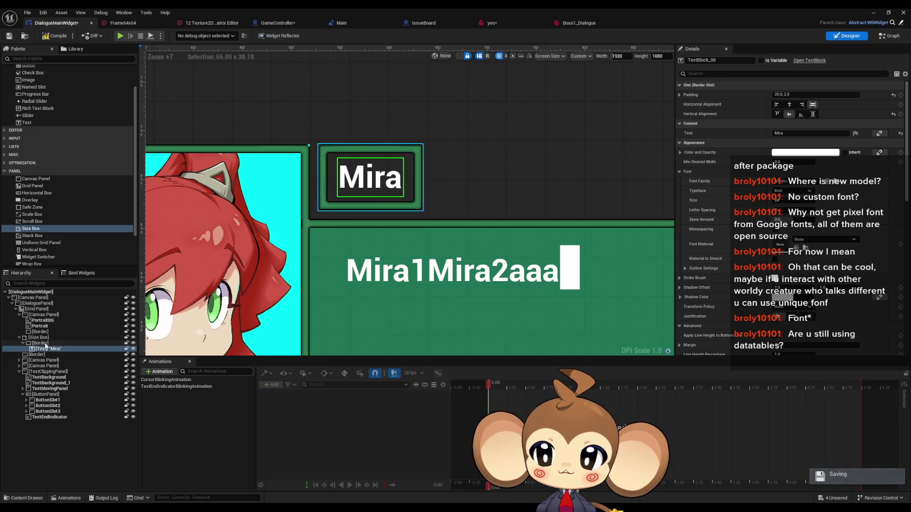
click(44, 343)
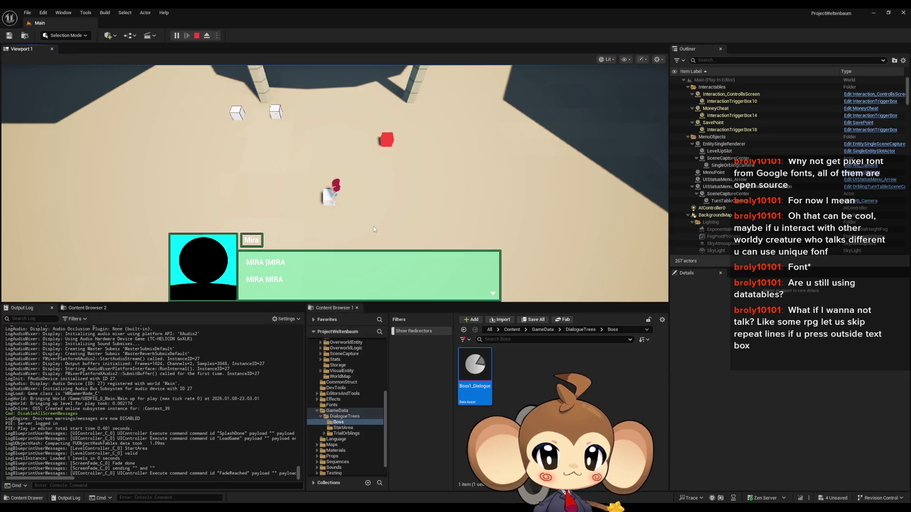
Step: Advance the dialogue to the option question, stop the play session, and return to DialogueMainWidget
click(374, 227)
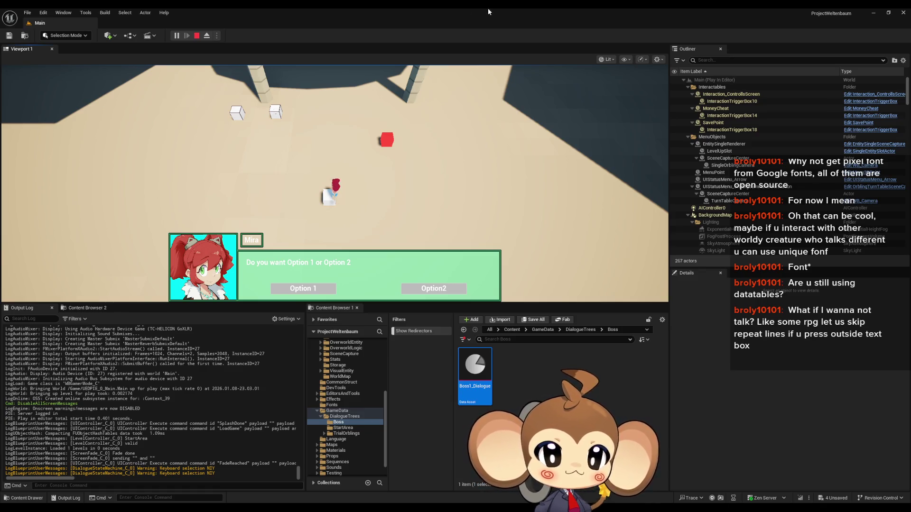
click(197, 35)
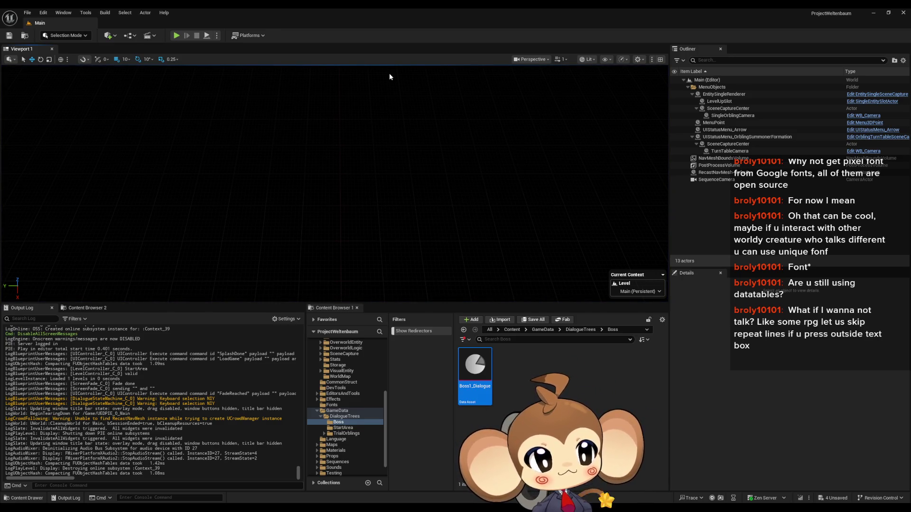
click(399, 477)
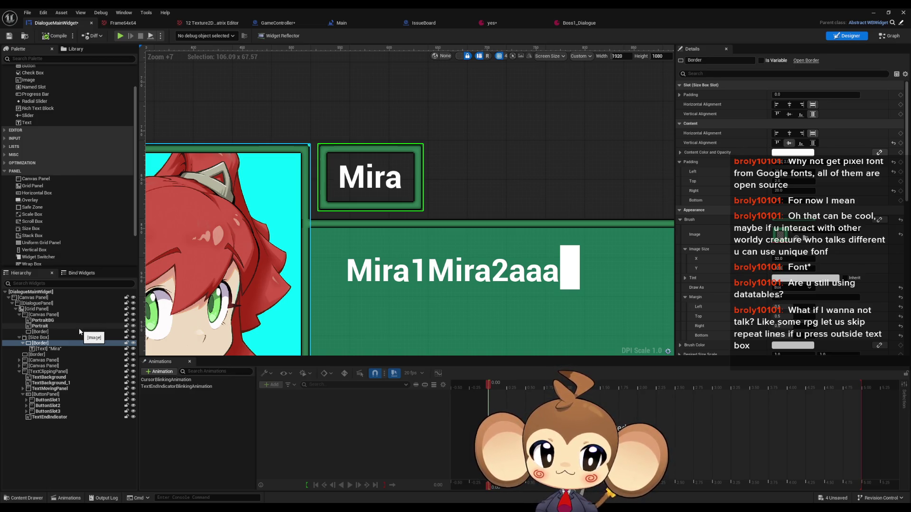
Step: Take the Mira border out of the Size Box, add a Canvas Panel there, and nest the border under it
click(40, 338)
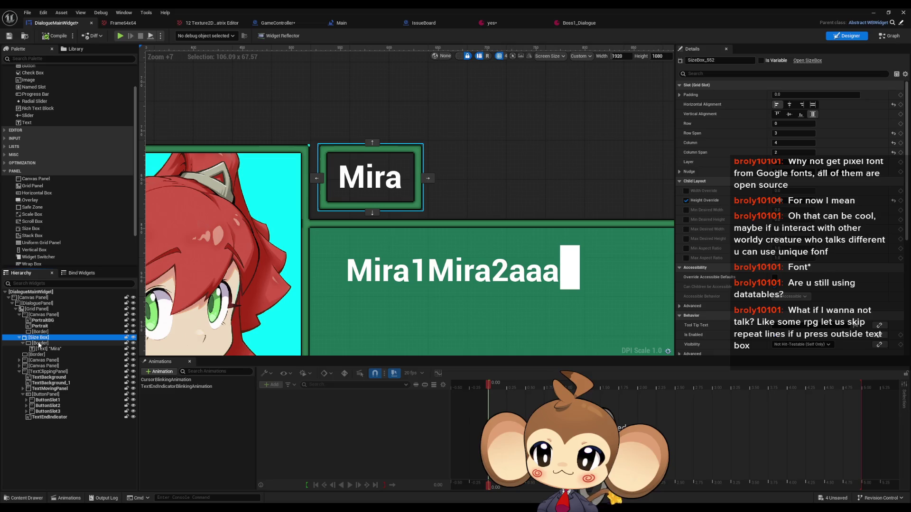
drag(39, 345, 40, 340)
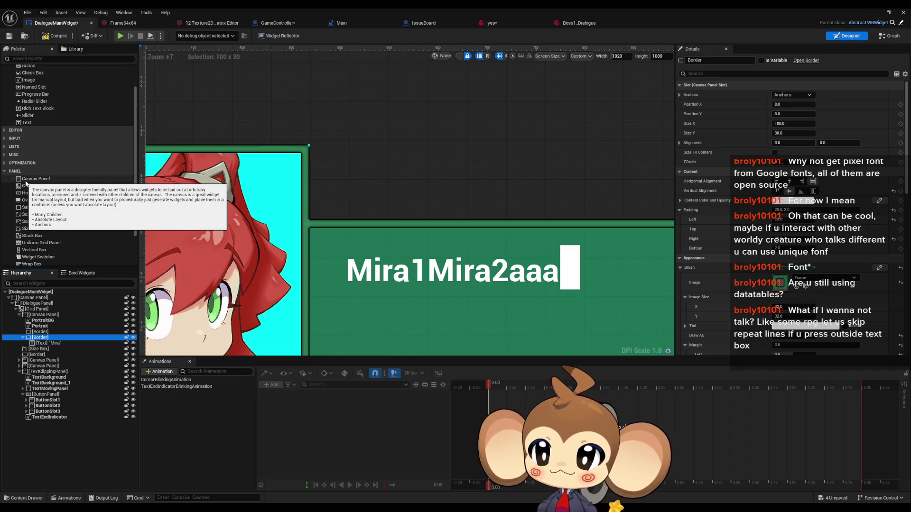
mouse_move(33, 179)
mouse_down()
mouse_move(84, 283)
mouse_move(41, 336)
mouse_move(46, 356)
mouse_up()
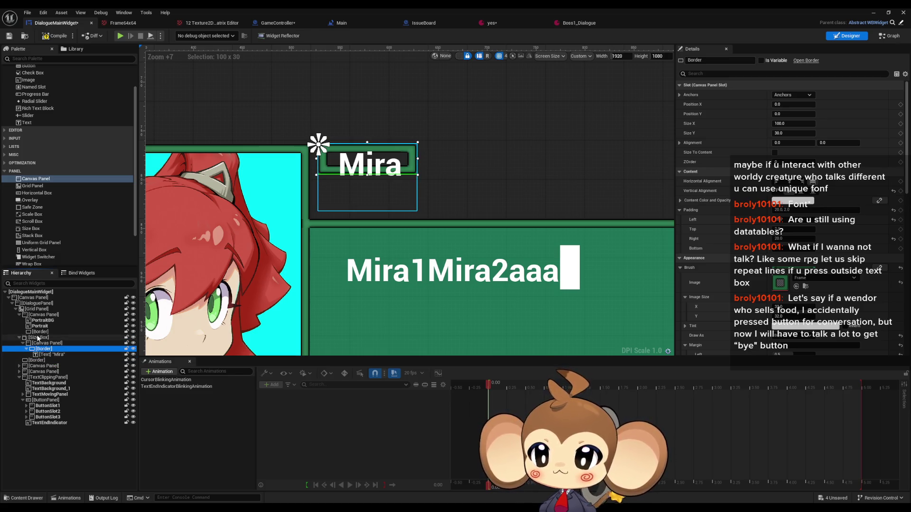
click(42, 344)
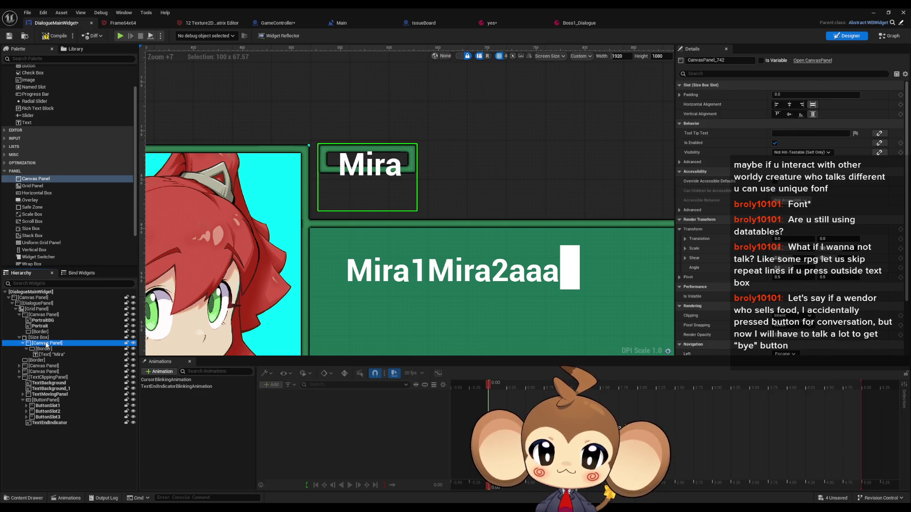
click(46, 348)
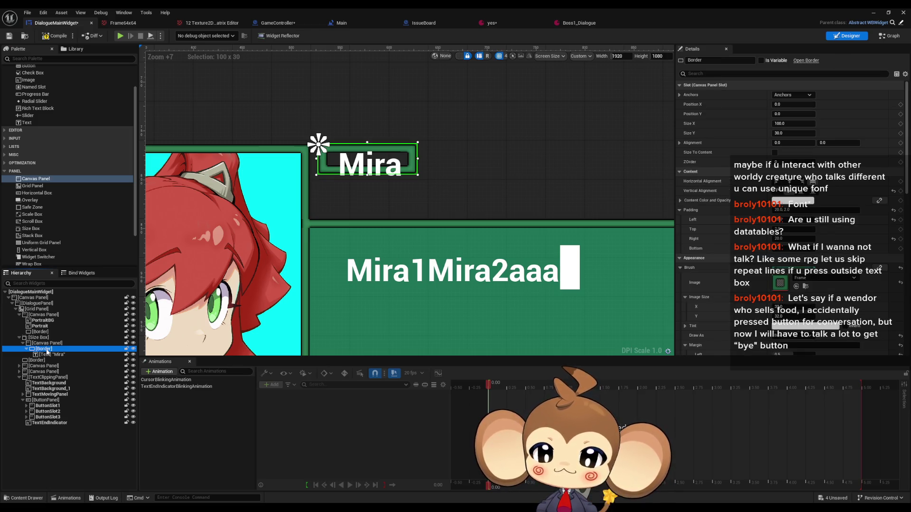
click(46, 338)
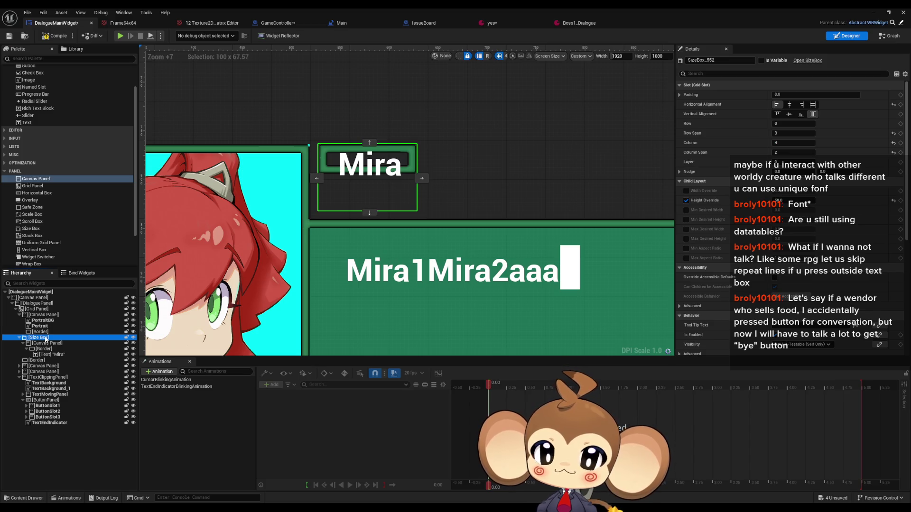
key(Down)
key(Down)
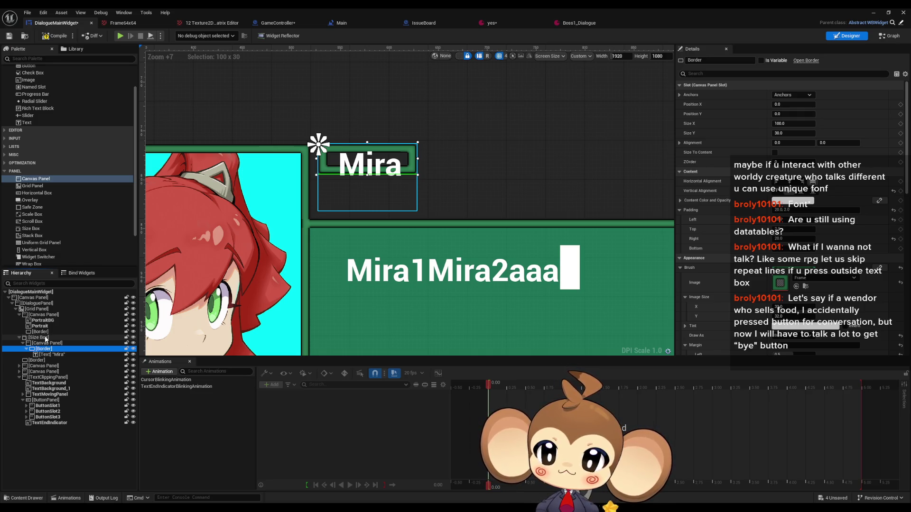
drag(46, 338, 38, 338)
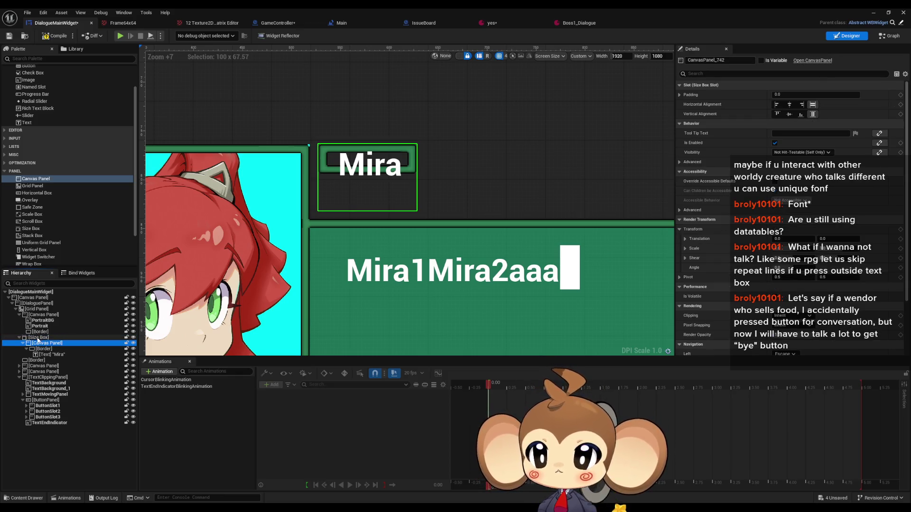
click(38, 338)
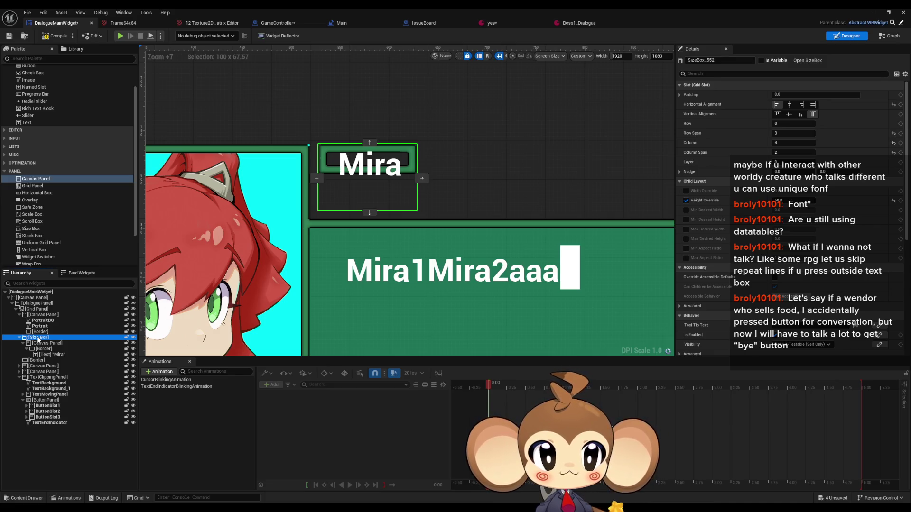
Step: Move the Canvas Panel into the grid panel with row span 3, column 4, column span 2, left-aligned
drag(40, 344, 38, 337)
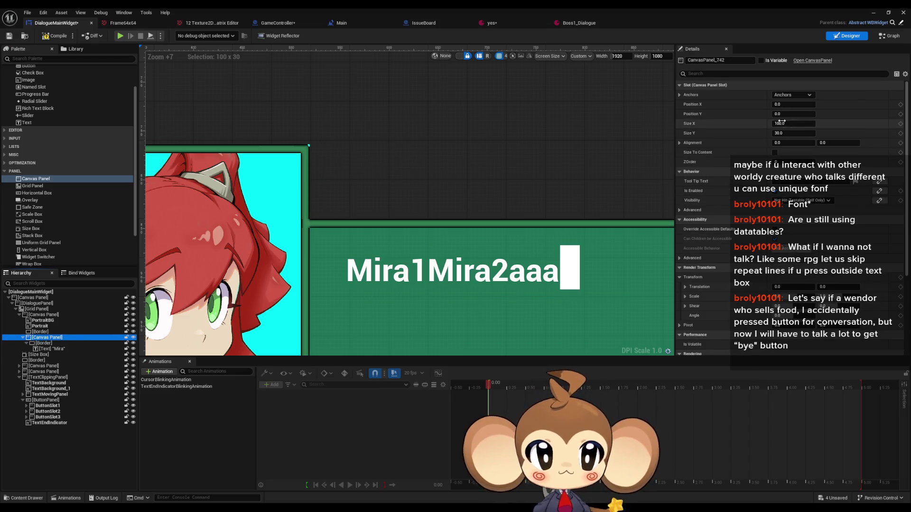
drag(40, 338, 35, 311)
drag(43, 412, 41, 343)
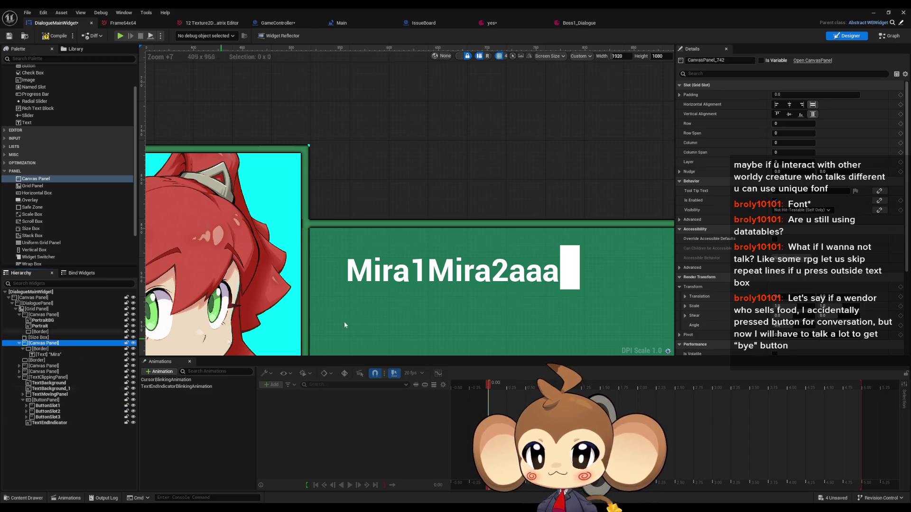
click(793, 133)
text(3)
key(Tab)
text(4)
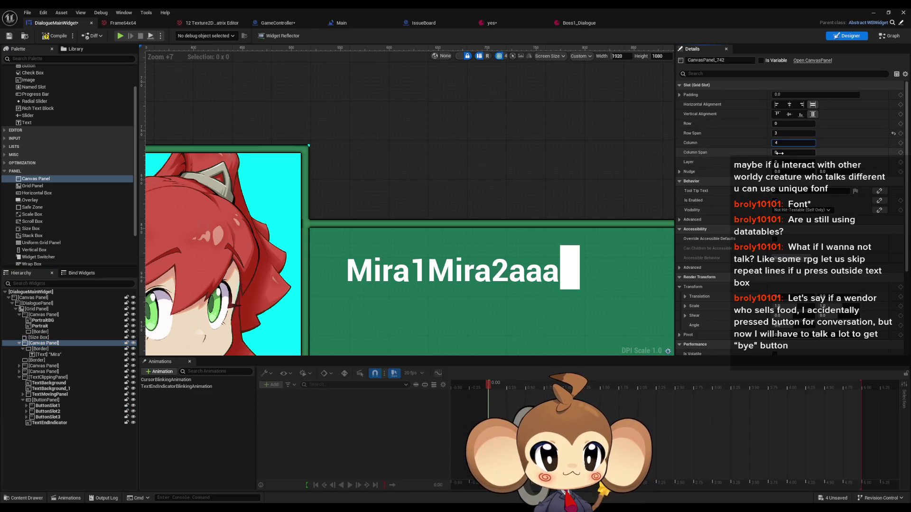
click(778, 153)
text(2)
key(Return)
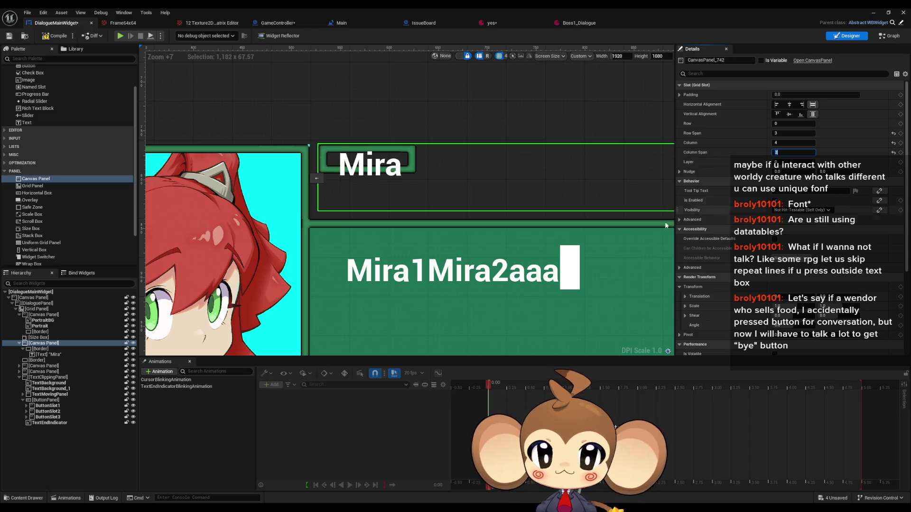
click(777, 104)
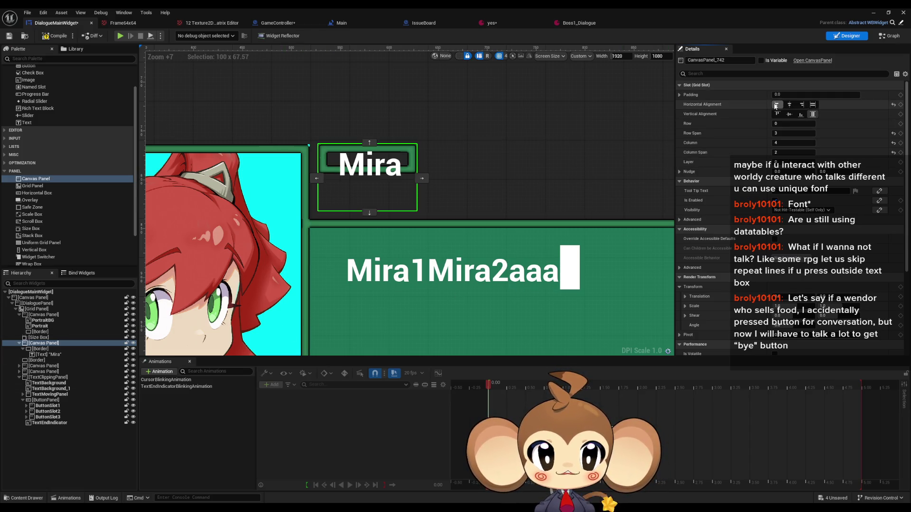
Step: Nest the Size Box inside the Canvas Panel
drag(38, 339, 40, 354)
click(38, 343)
key(ctrl+z)
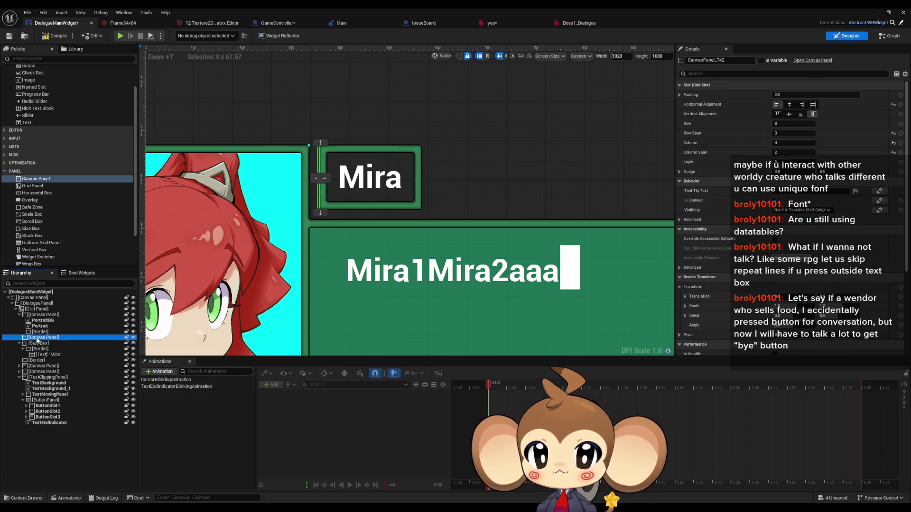
drag(34, 347, 40, 340)
click(39, 339)
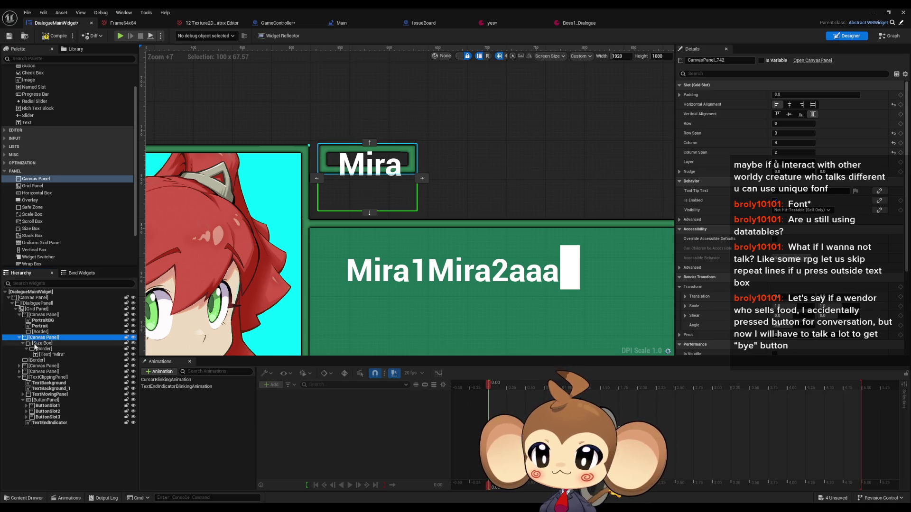
click(38, 344)
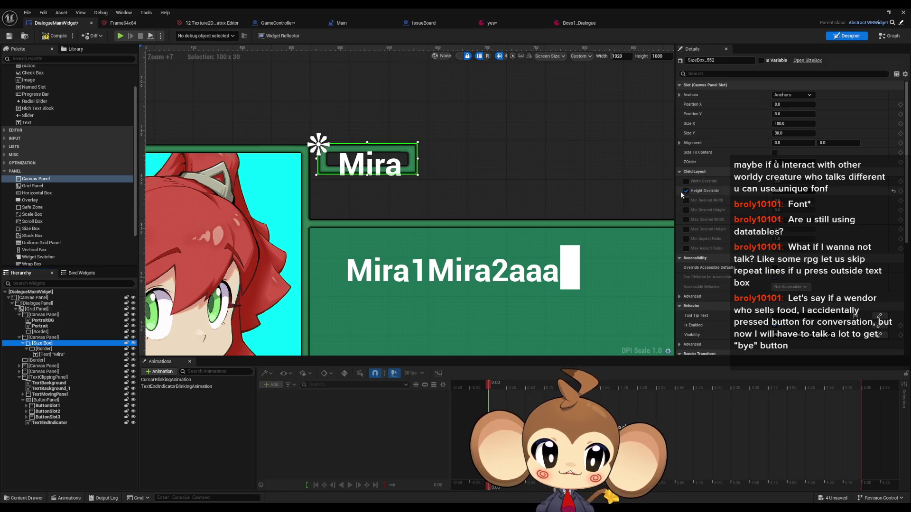
Step: Try Size Box heights of 50, 0 and 100
click(786, 134)
text(50)
key(Return)
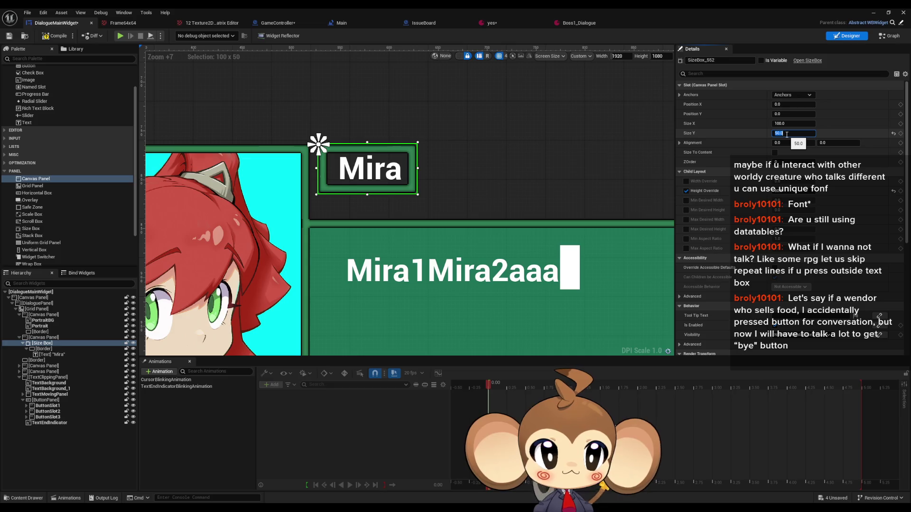
text(0)
key(Return)
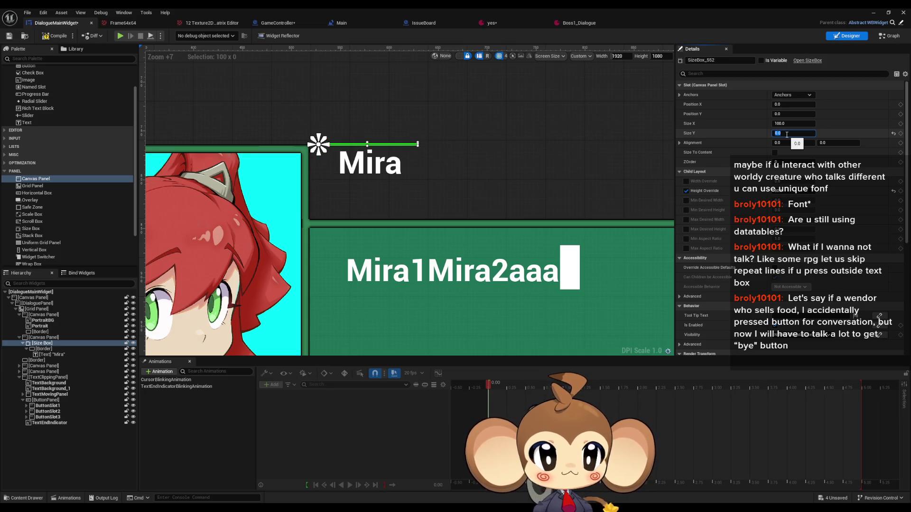
text(100)
key(Return)
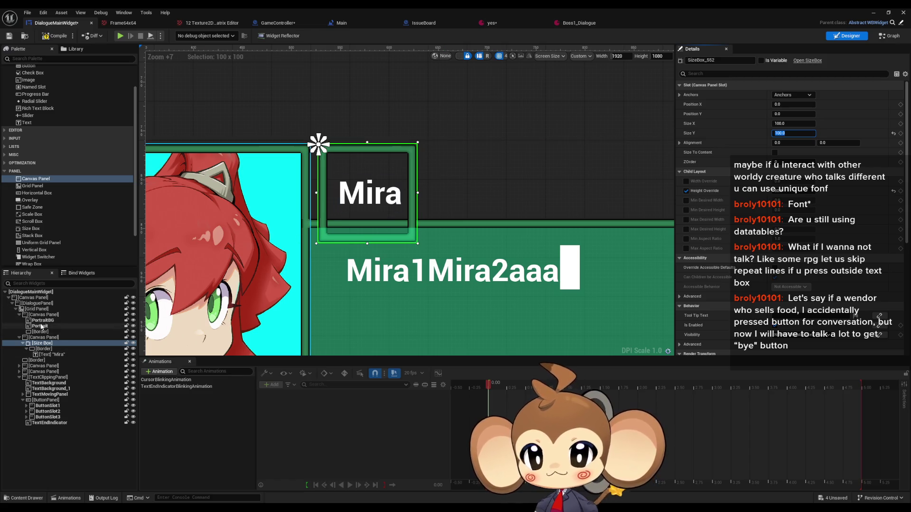
Step: After checking the grid panel's fills, set the Size Box height to 68 and width to 1000, then 0
click(37, 309)
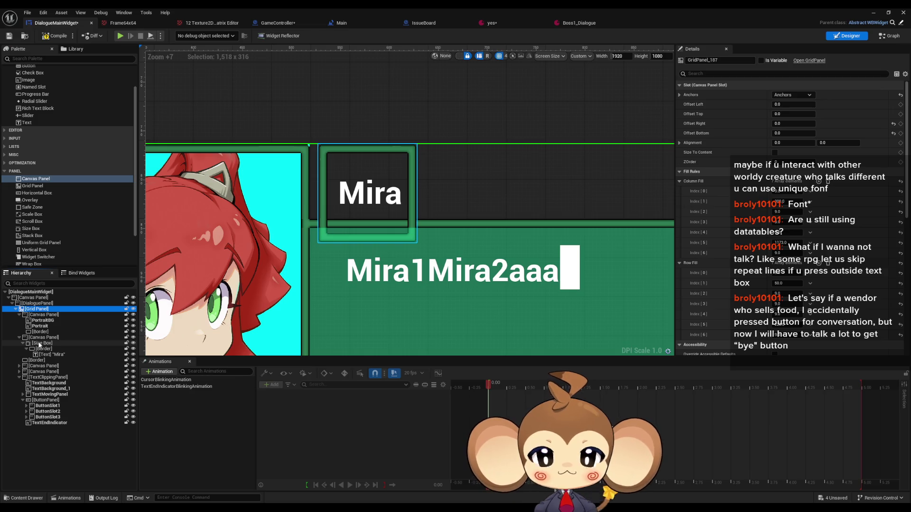
click(41, 343)
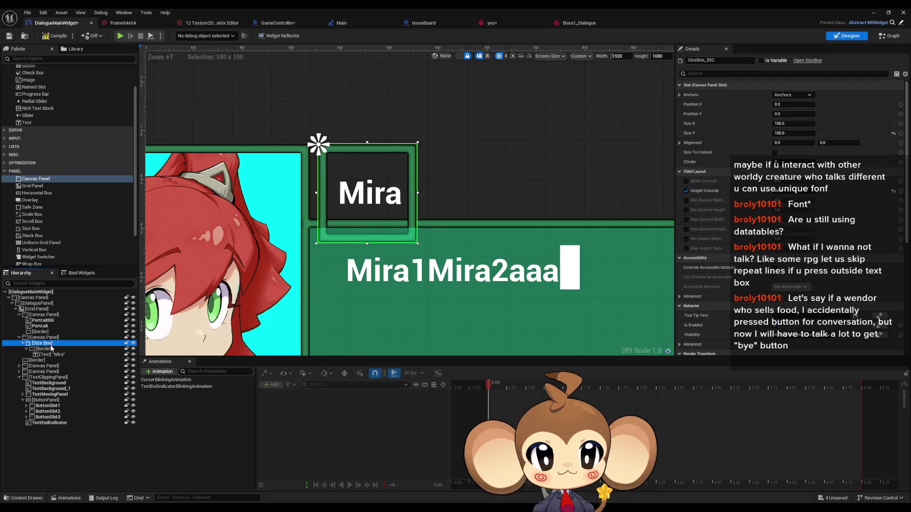
click(783, 192)
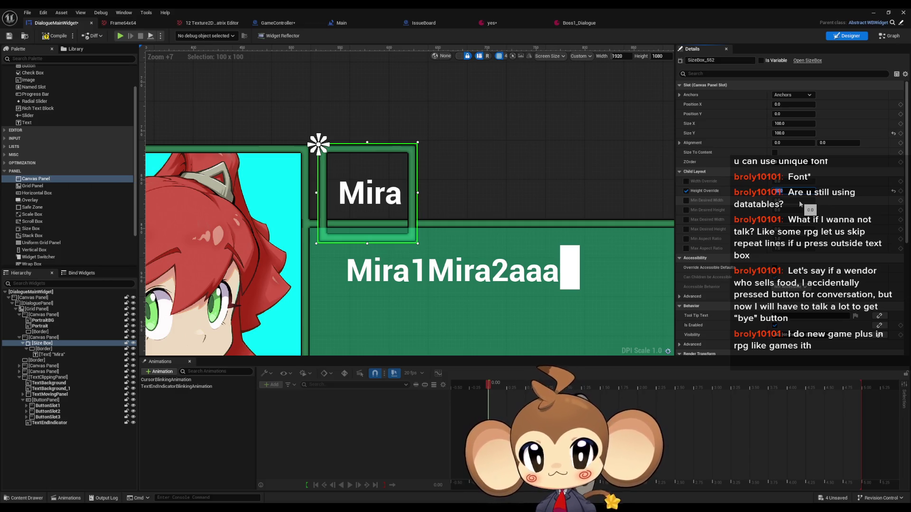
click(811, 134)
text(68)
key(Return)
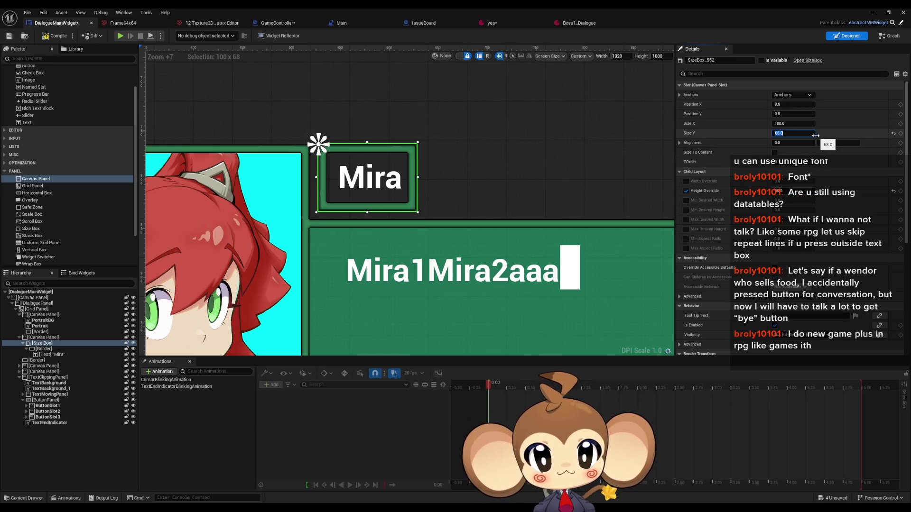
click(791, 123)
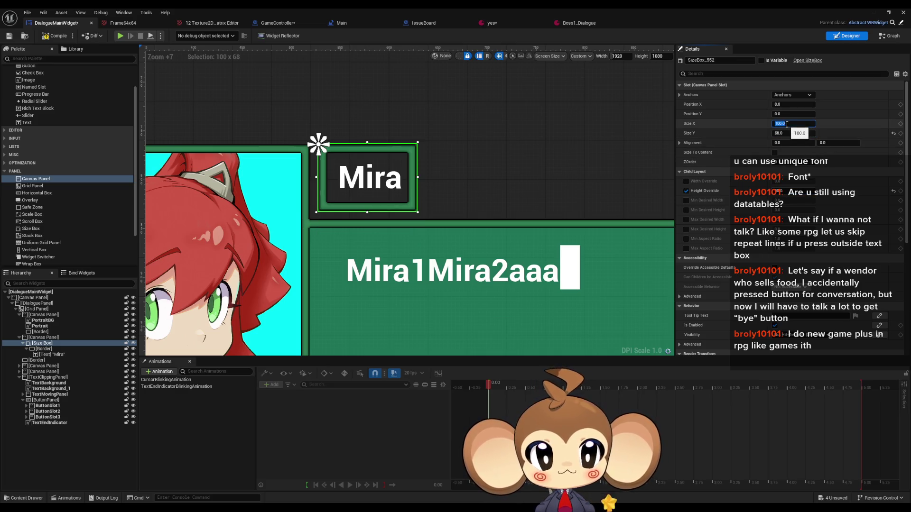
text(1000)
key(Return)
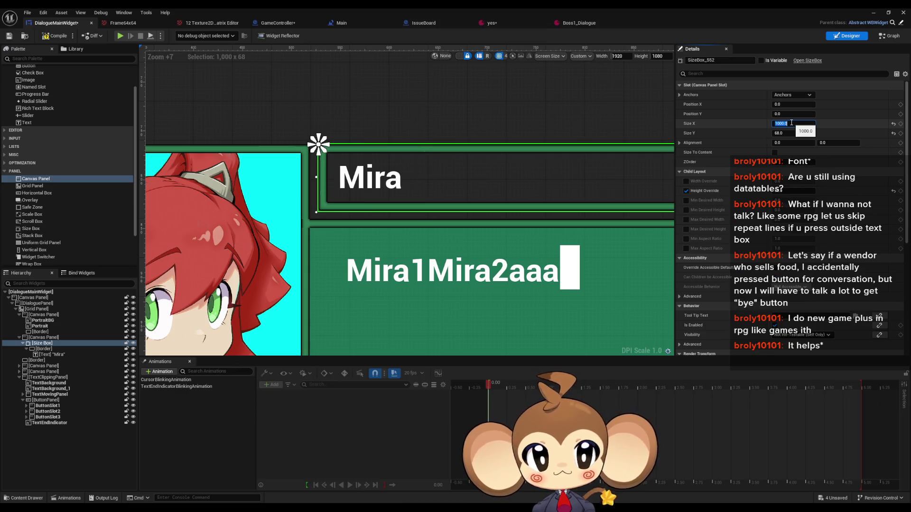
text(0)
key(Return)
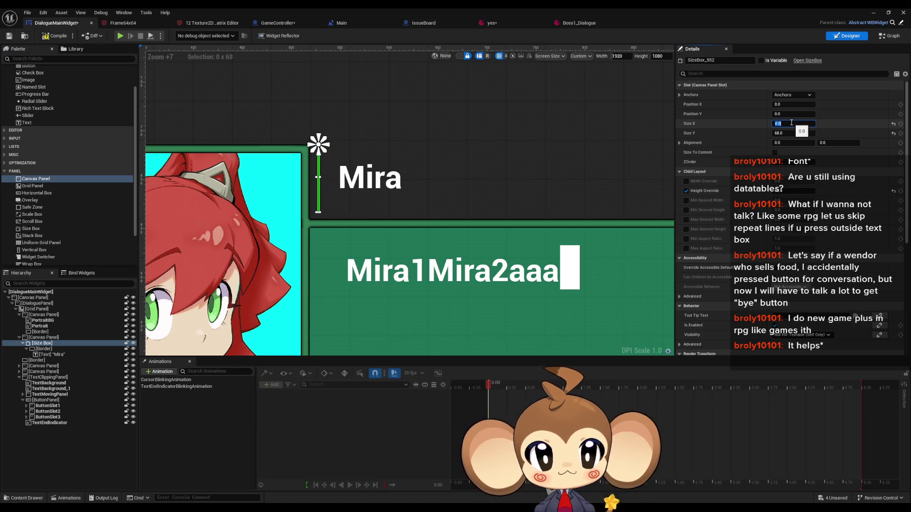
Step: Turn on Size To Content and set the Size Box height and width to 10
click(775, 152)
drag(793, 133, 782, 133)
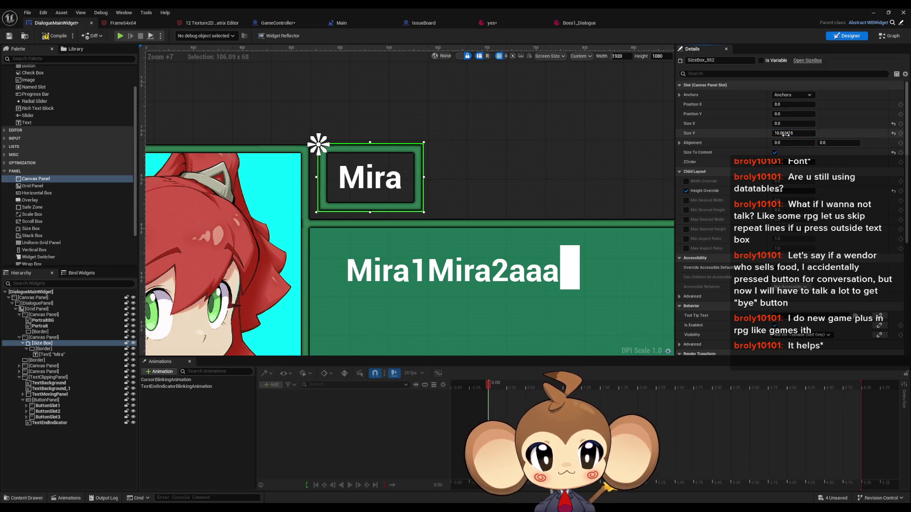
click(783, 133)
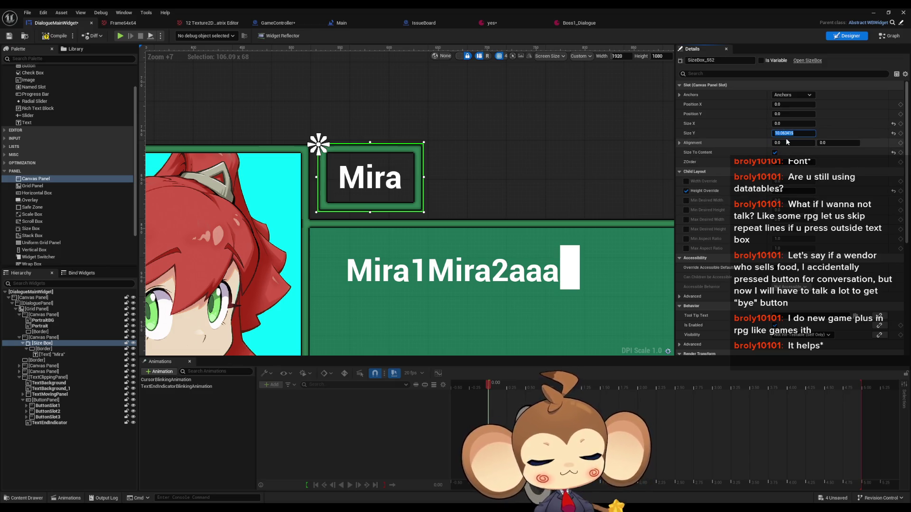
click(806, 121)
text(10)
key(Return)
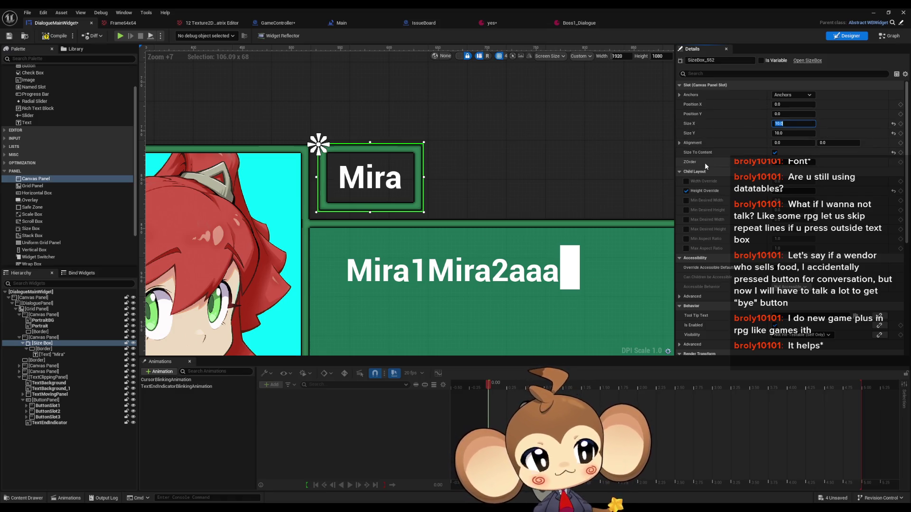
drag(328, 195, 368, 209)
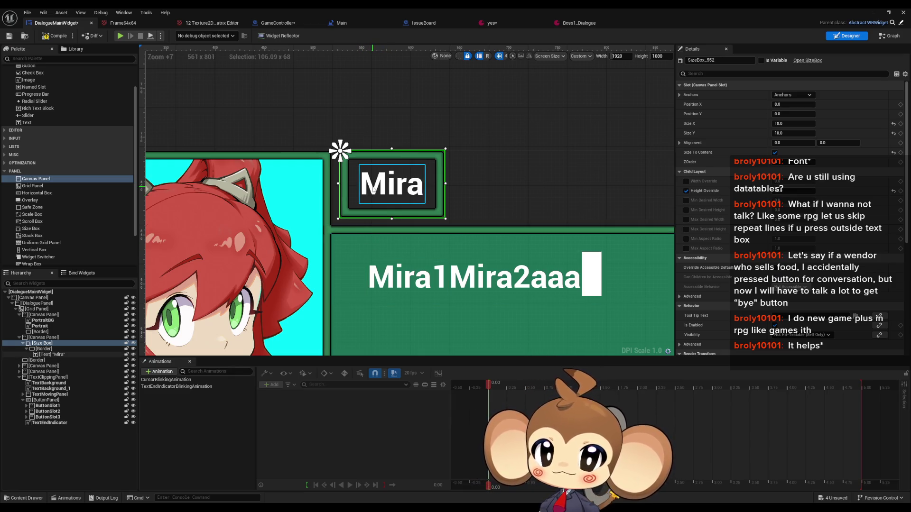
click(53, 355)
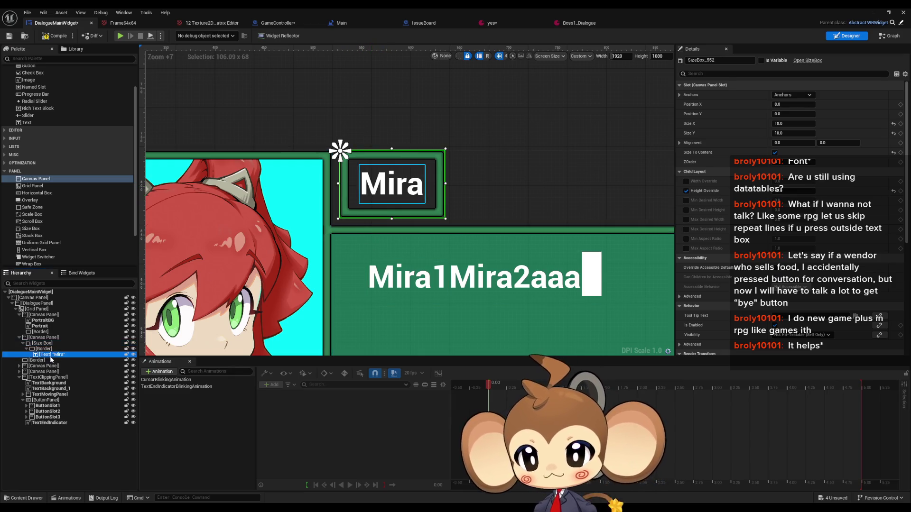
click(794, 132)
text(aaaaaaaaaa)
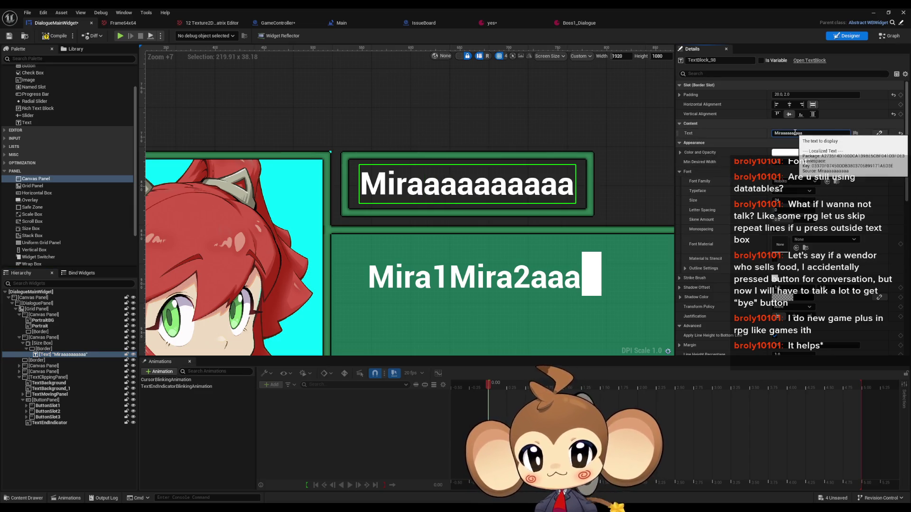
key(BackSpace)
key(BackSpace)
key(BackSpace)
key(BackSpace)
key(BackSpace)
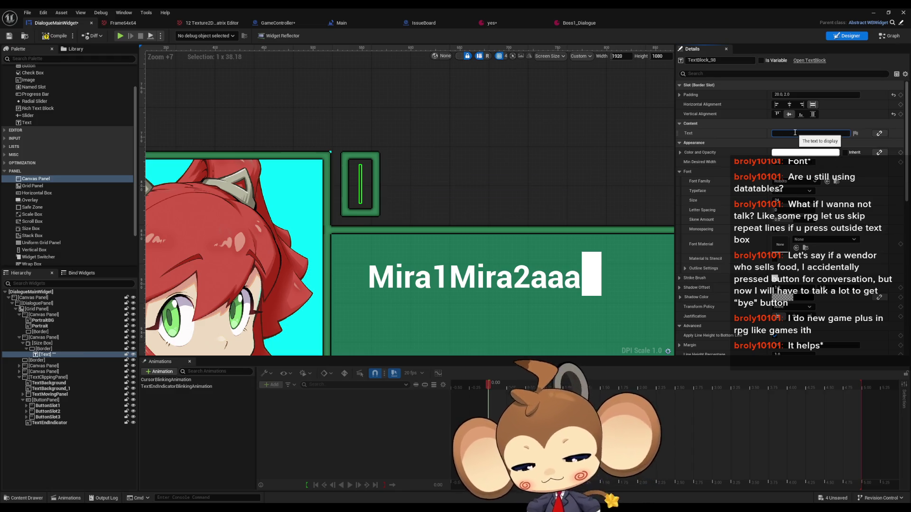
text(Mia)
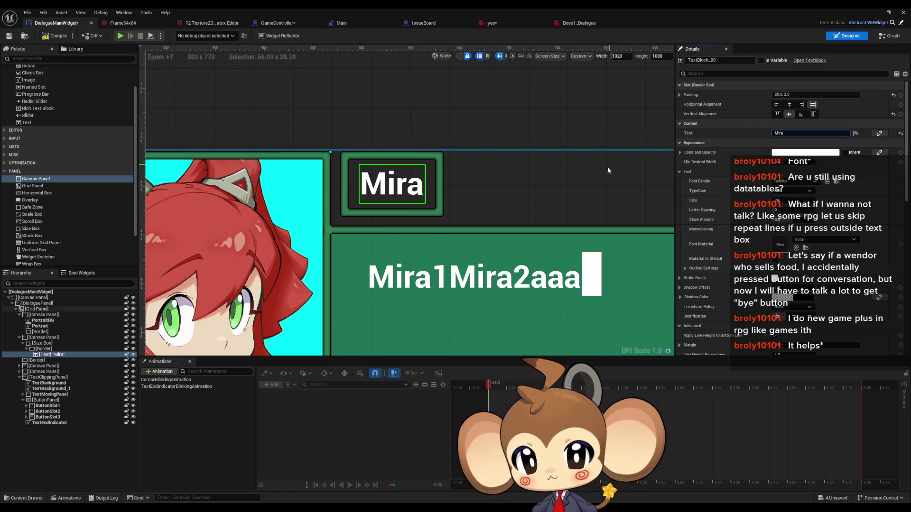
click(50, 349)
key(Up)
key(Up)
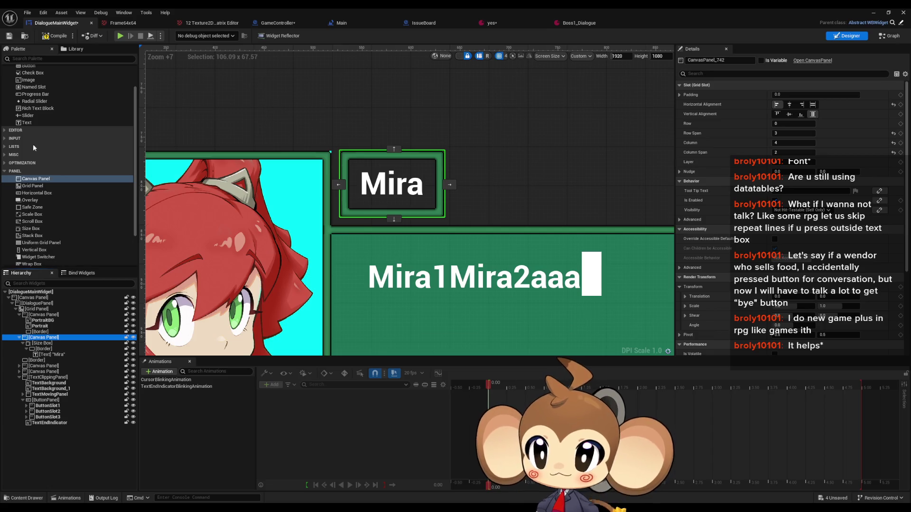
Step: Add a new Grid Panel from the Palette beside the name box panel
mouse_move(32, 185)
mouse_down()
mouse_move(42, 339)
mouse_move(35, 306)
mouse_up()
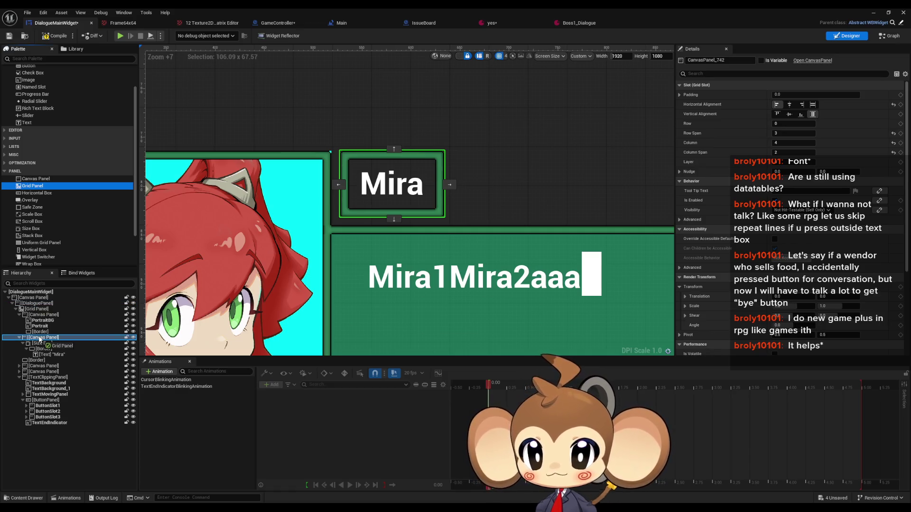
drag(40, 338, 40, 337)
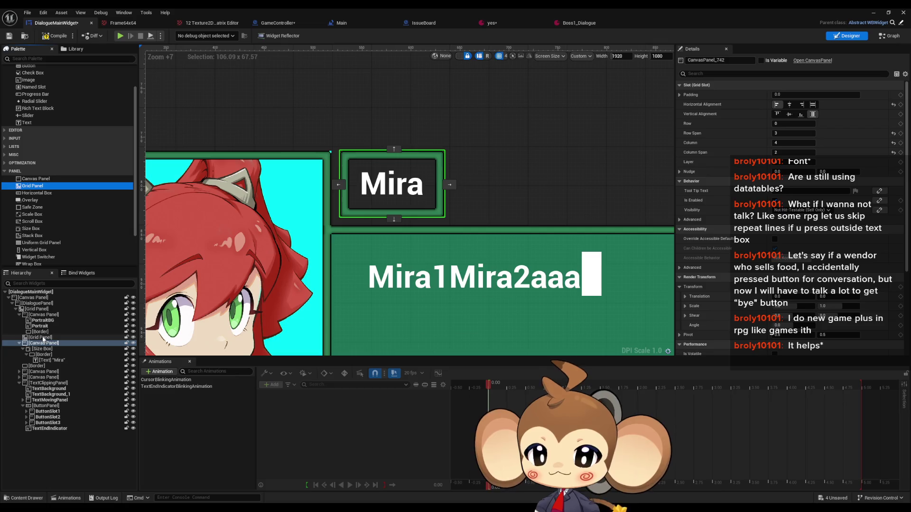
click(44, 340)
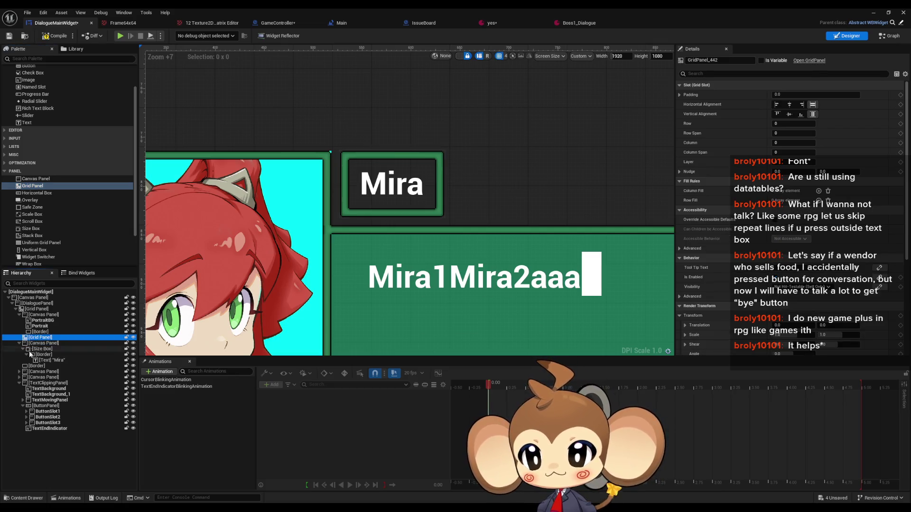
click(43, 343)
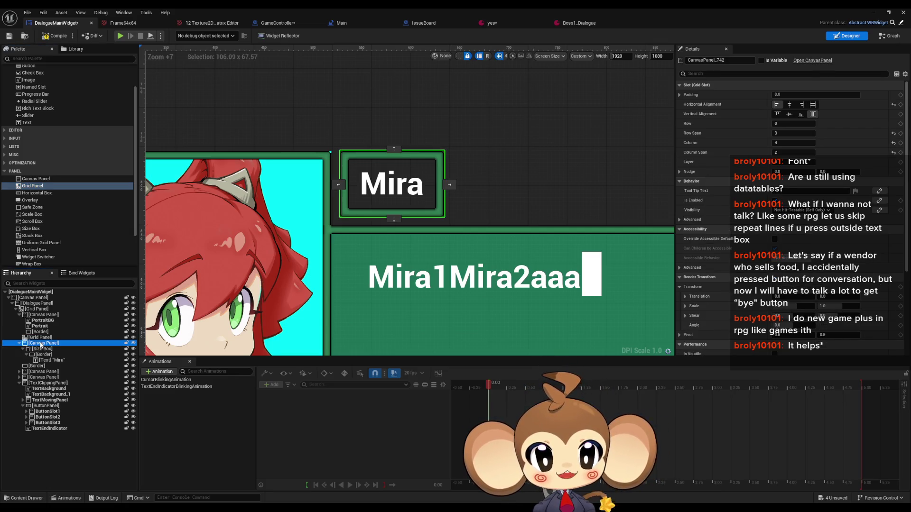
click(37, 338)
Step: Give the Grid Panel row span 3, column 4, column span 2, and change its horizontal alignment
click(793, 132)
text(3)
click(793, 142)
text(4)
click(793, 152)
text(2)
key(Return)
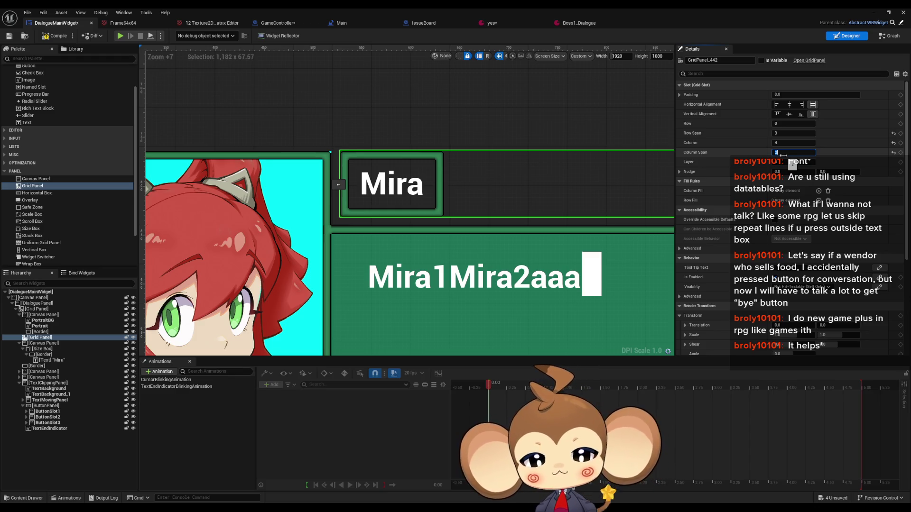
click(776, 104)
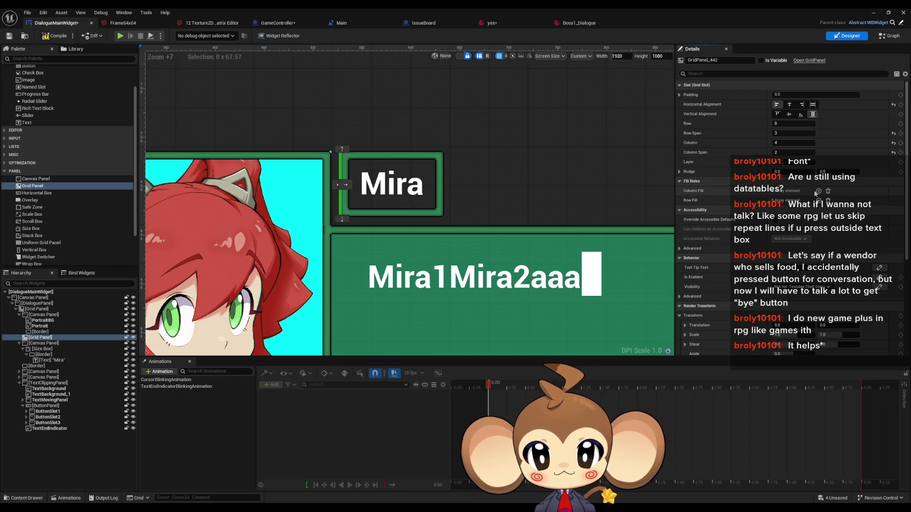
Step: Add column and row fill entries, setting row fills 9 and 50 and the first column fill to 9
click(818, 191)
click(819, 191)
click(818, 192)
click(819, 231)
click(818, 232)
click(819, 231)
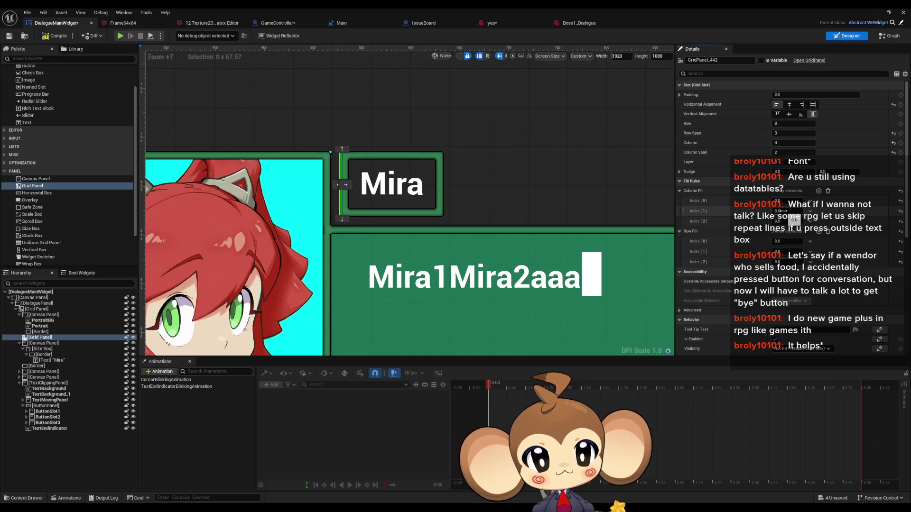
click(783, 252)
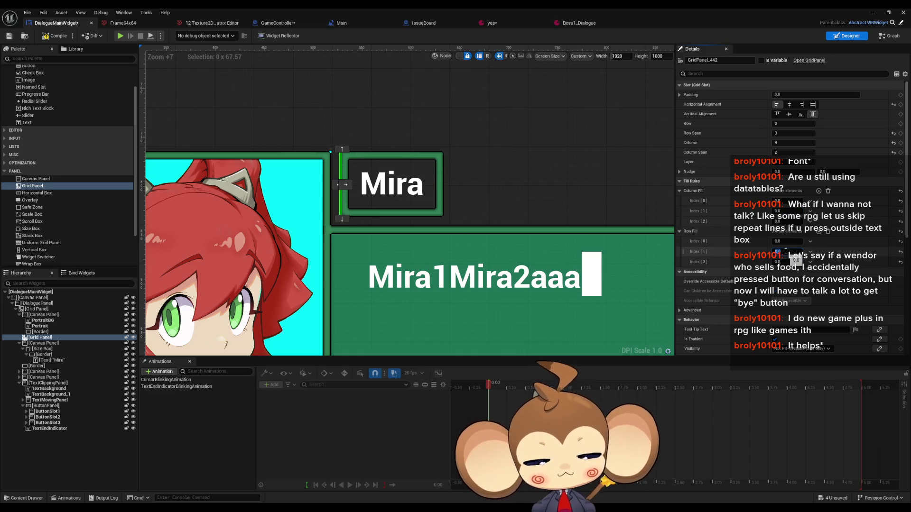
text(50)
click(799, 241)
text(9)
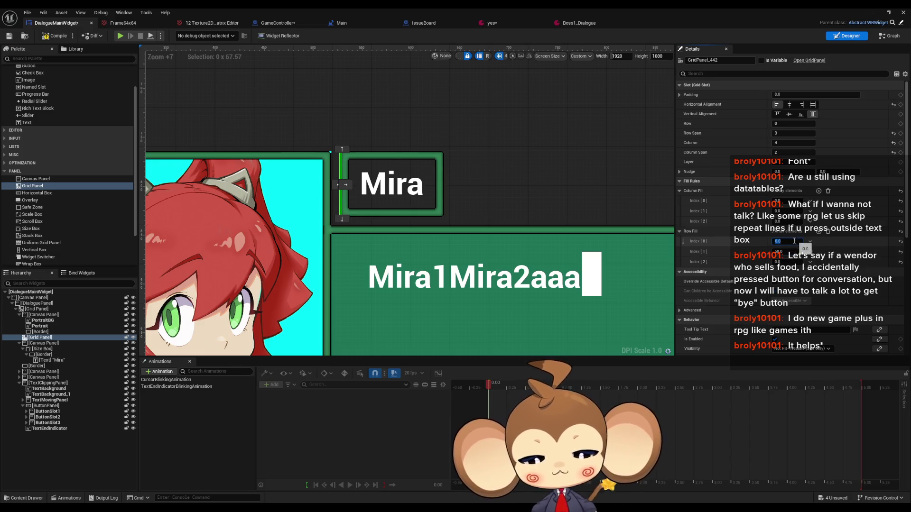
click(788, 262)
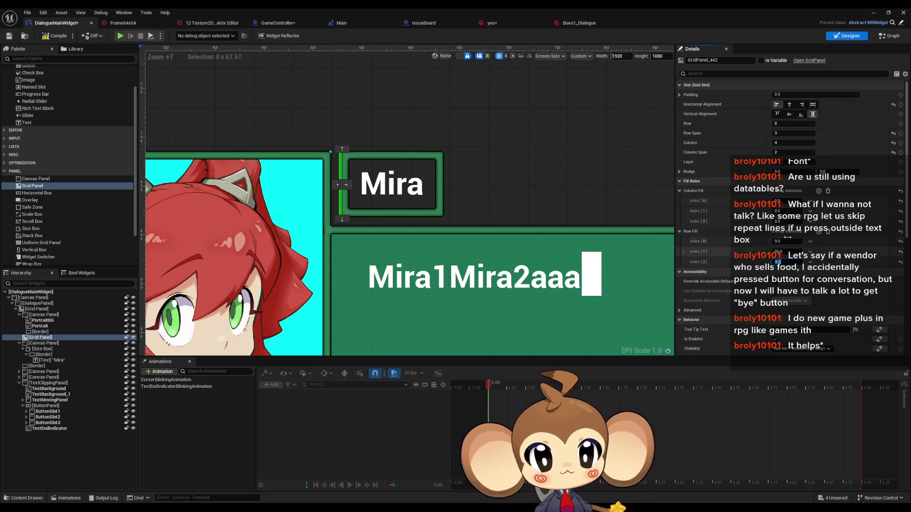
click(778, 201)
text(9)
click(788, 222)
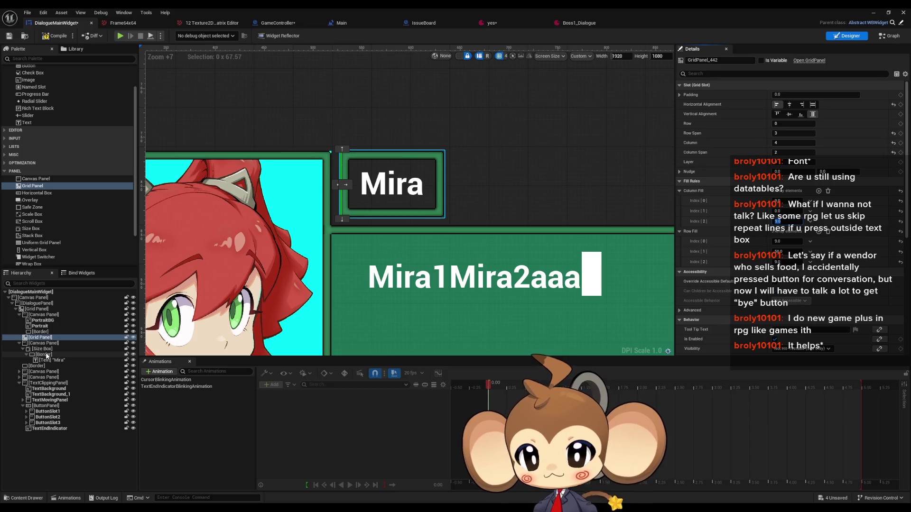
Step: Move the Mira border into the Grid Panel at row 0 with a row span of 3
drag(47, 356, 42, 340)
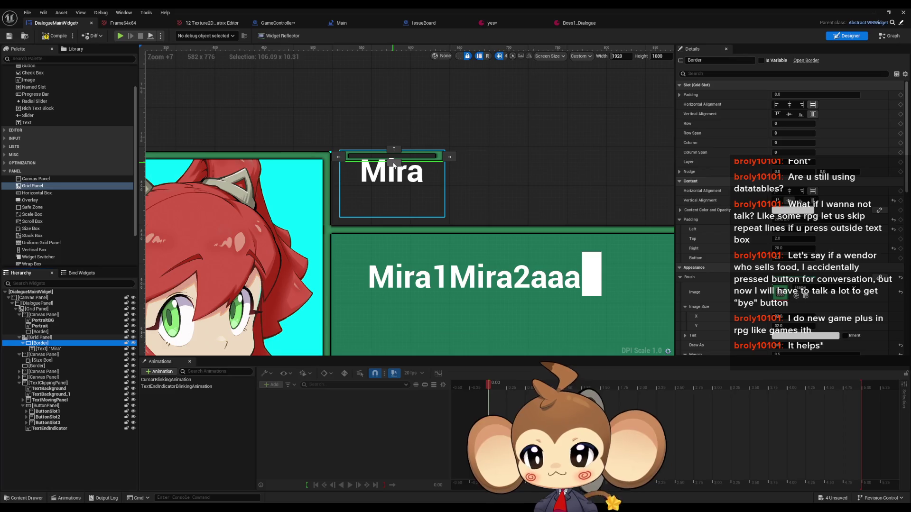
drag(393, 165, 394, 185)
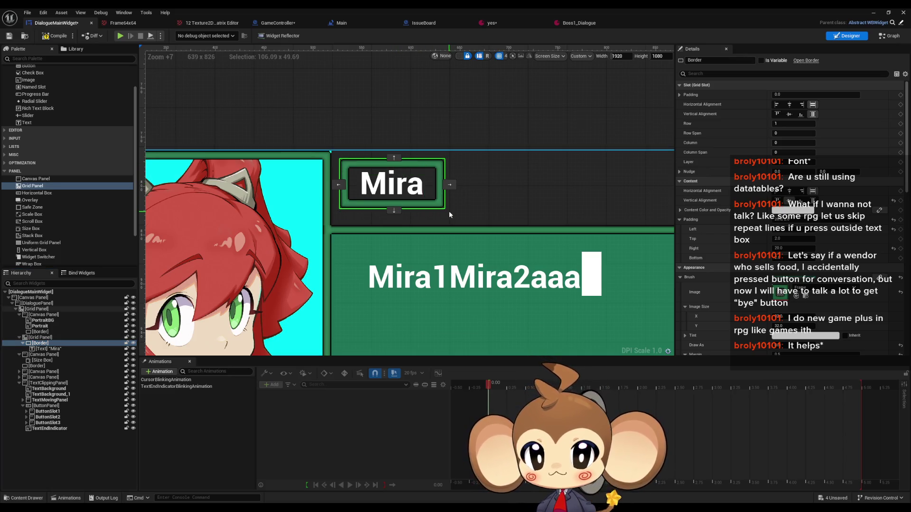
click(394, 158)
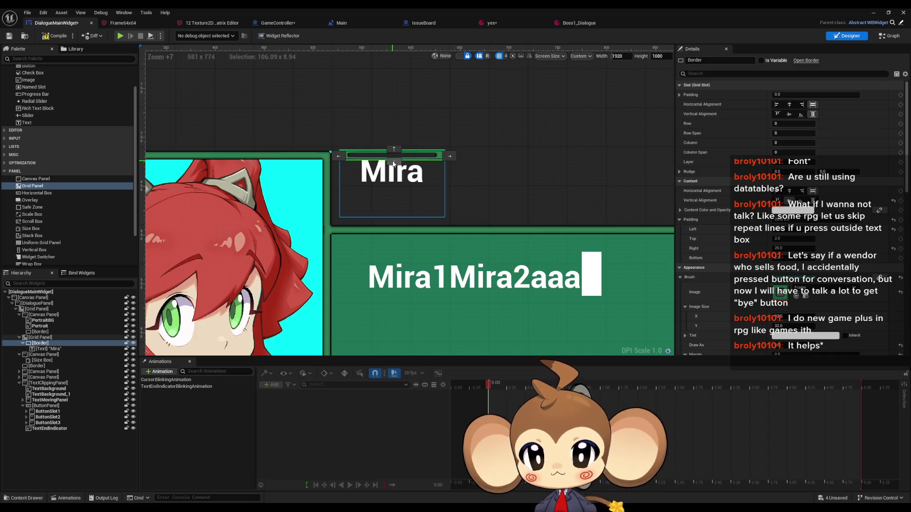
click(784, 133)
text(3)
key(Tab)
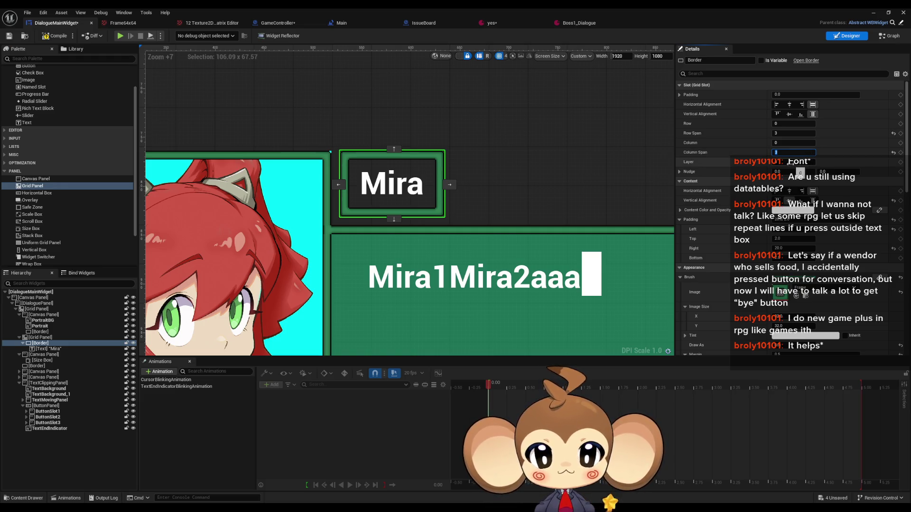
Step: Test a longer name 'aaaaaaaaa' in the text, then review the border and Grid Panel settings
click(46, 348)
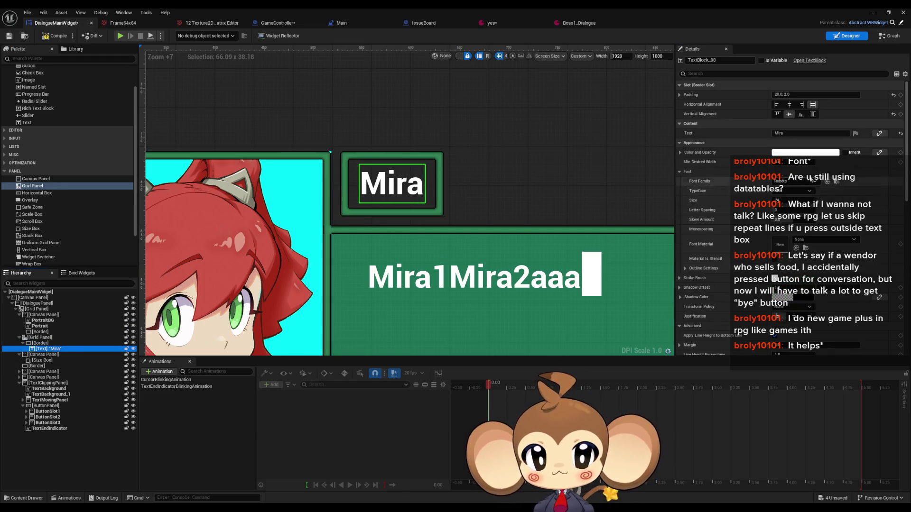
text(aaaaaa)
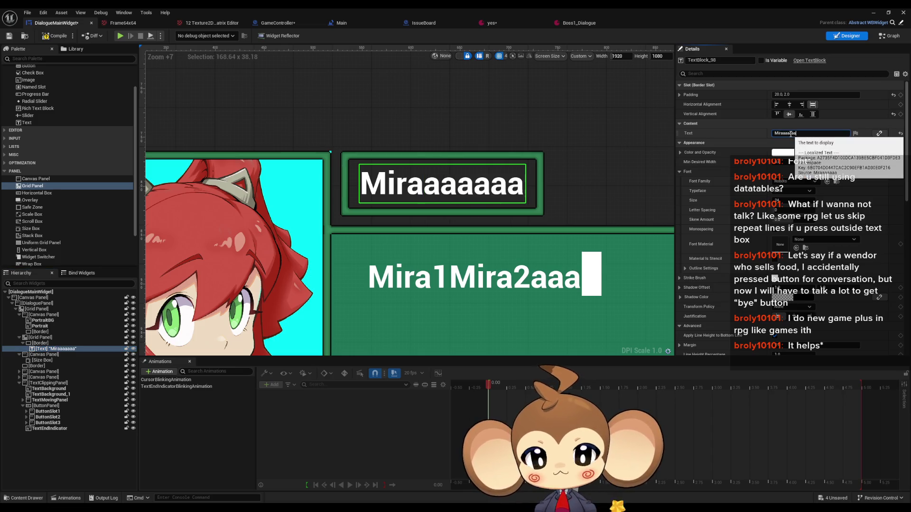
text(aaa)
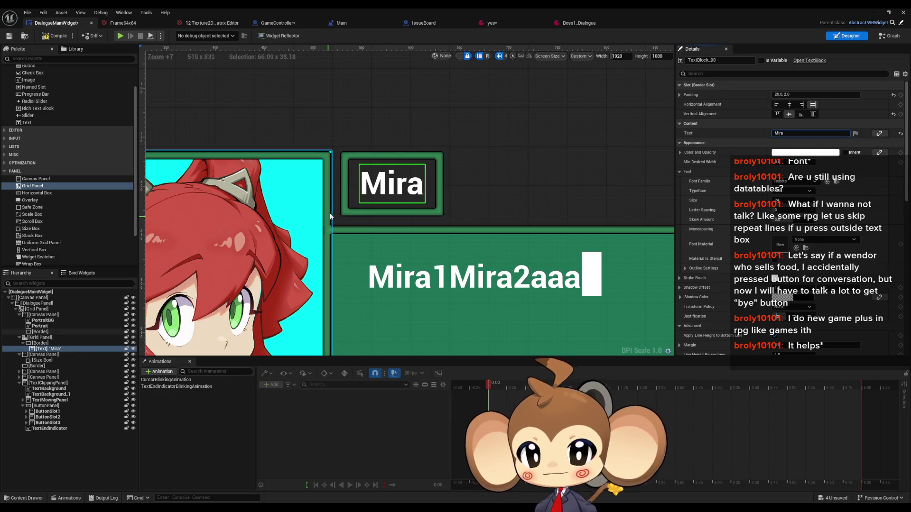
scroll(332, 216, up, 10)
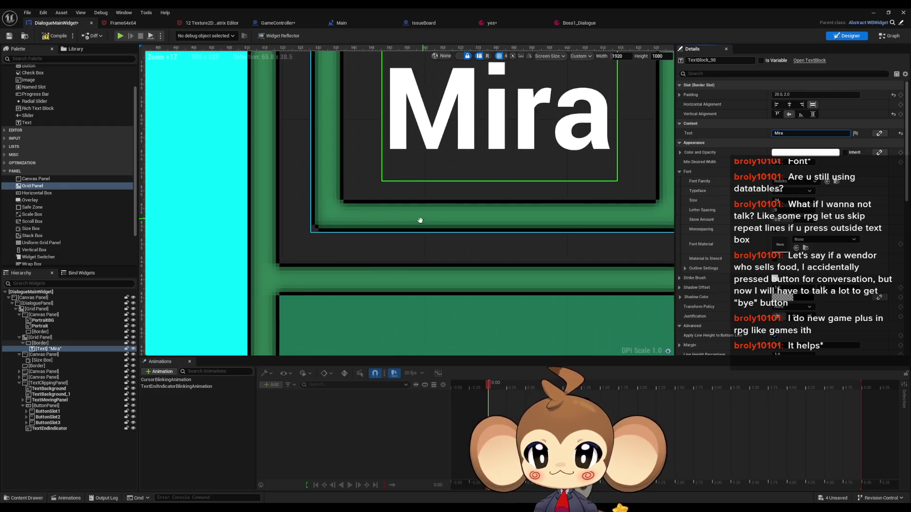
scroll(422, 220, down, 4)
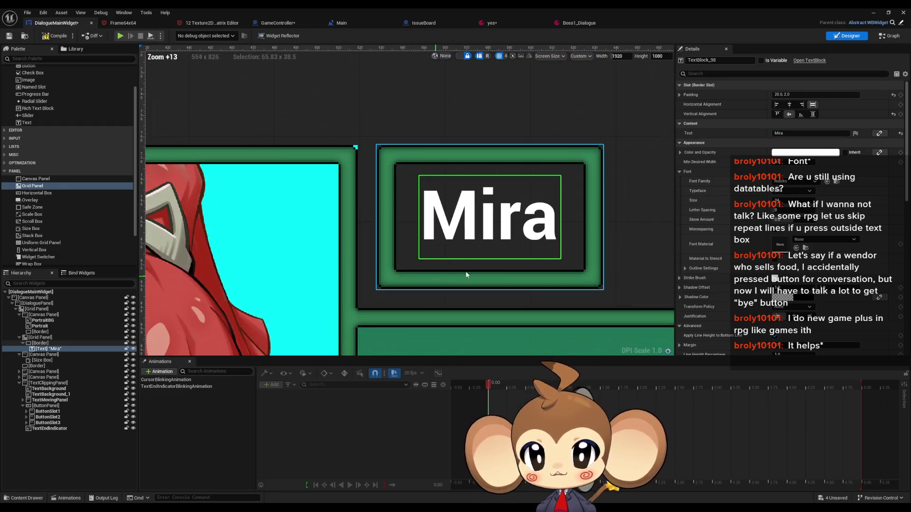
click(42, 343)
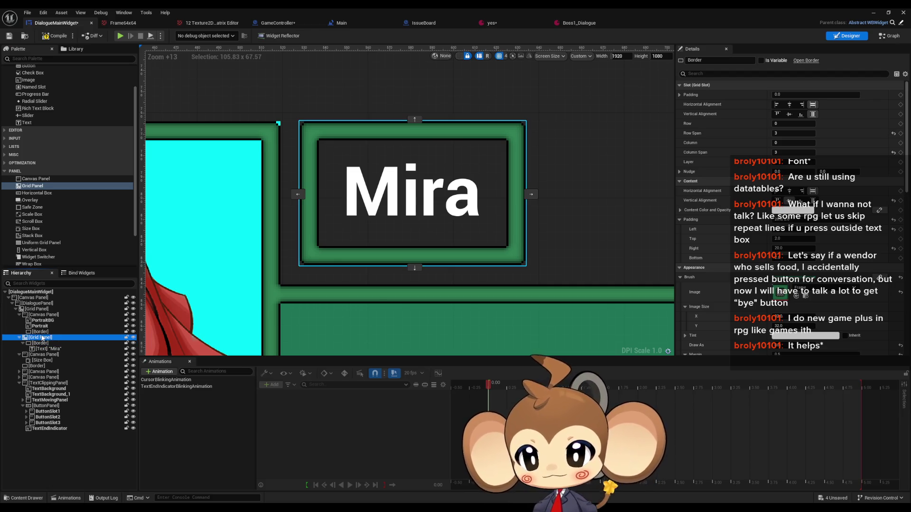
click(42, 338)
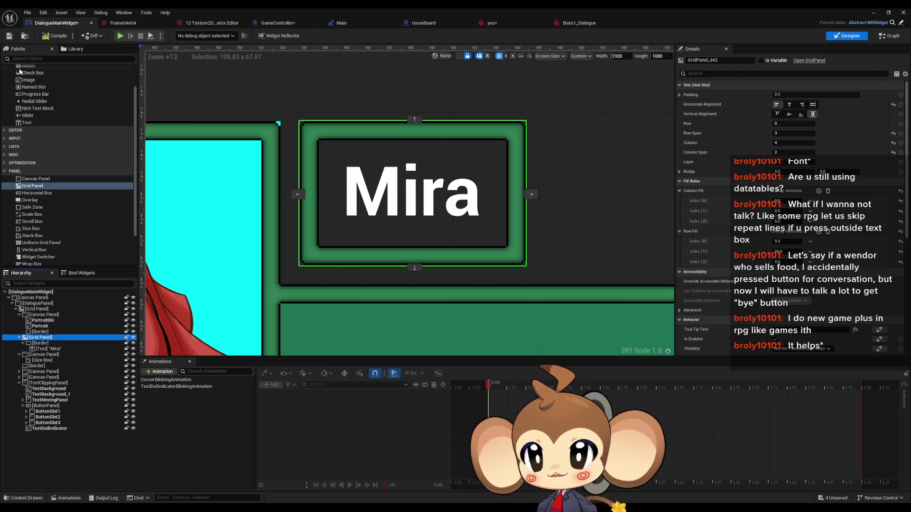
Step: Delete the stray new image and move TextBackground_1 into the Mira box's Grid Panel
scroll(59, 118, up, 1)
drag(28, 91, 46, 343)
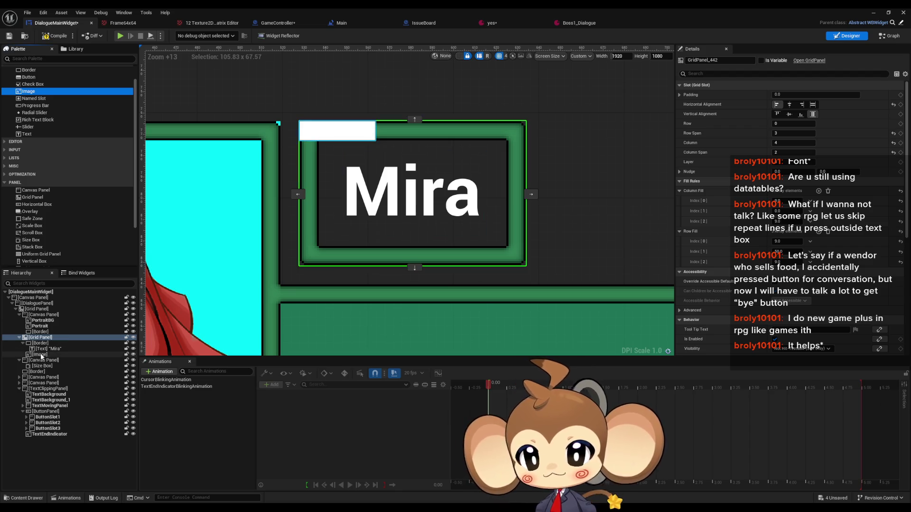
click(41, 355)
key(Delete)
drag(48, 394, 45, 343)
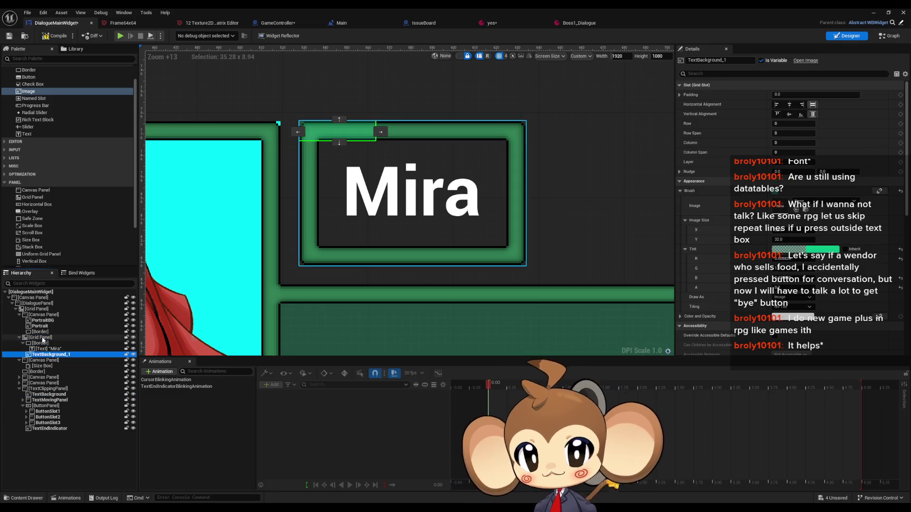
Step: Place TextBackground_1 in row 1 at column 0 with a column span of 3
click(339, 143)
click(381, 196)
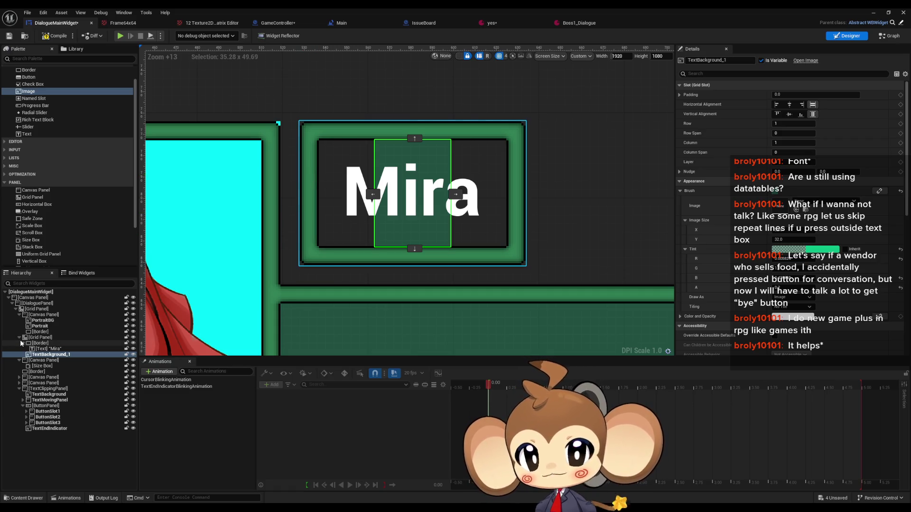
mouse_move(308, 180)
mouse_down()
mouse_move(349, 198)
mouse_move(340, 197)
mouse_up()
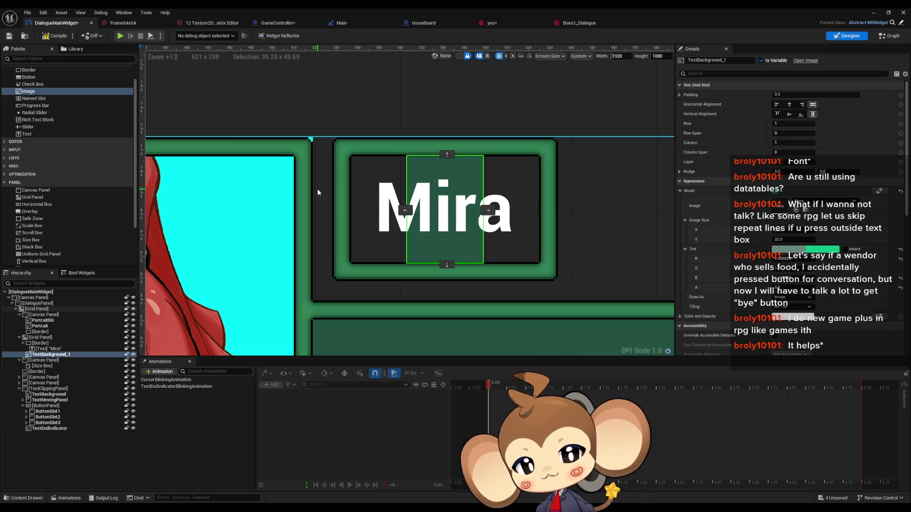
click(405, 210)
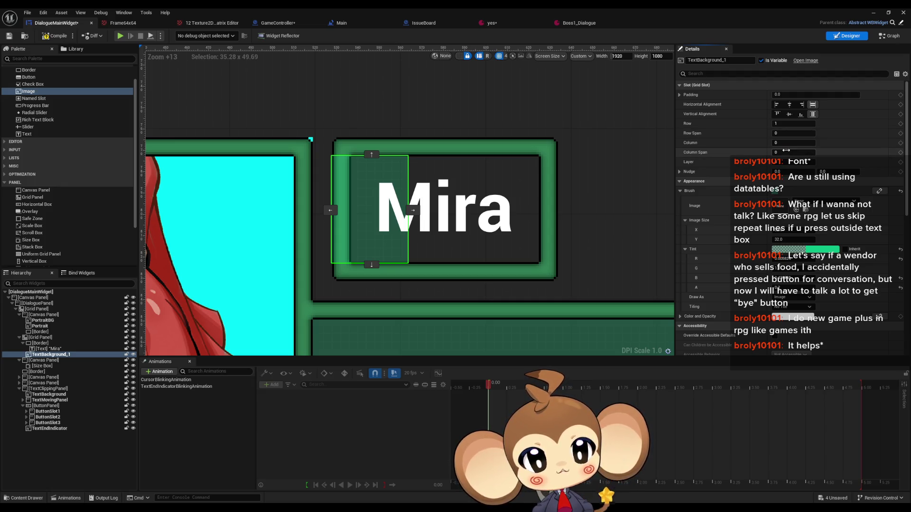
drag(787, 152, 790, 151)
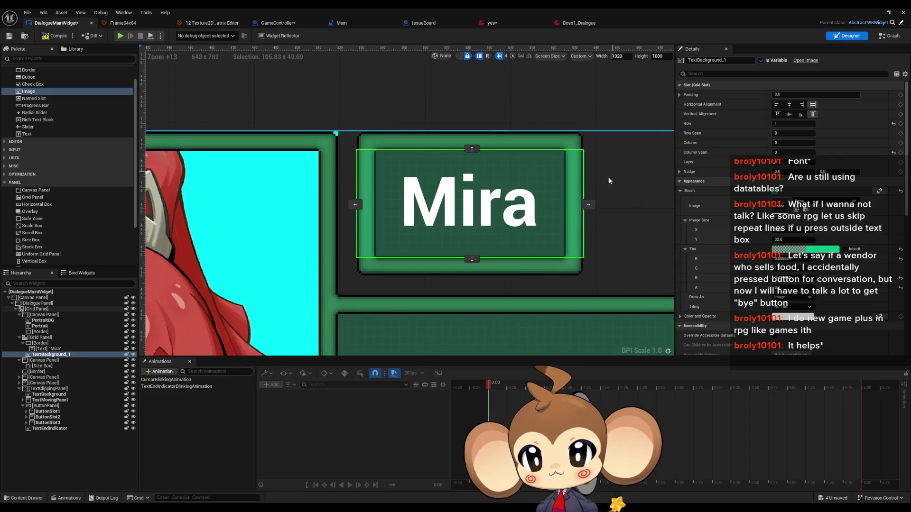
scroll(405, 265, up, 2)
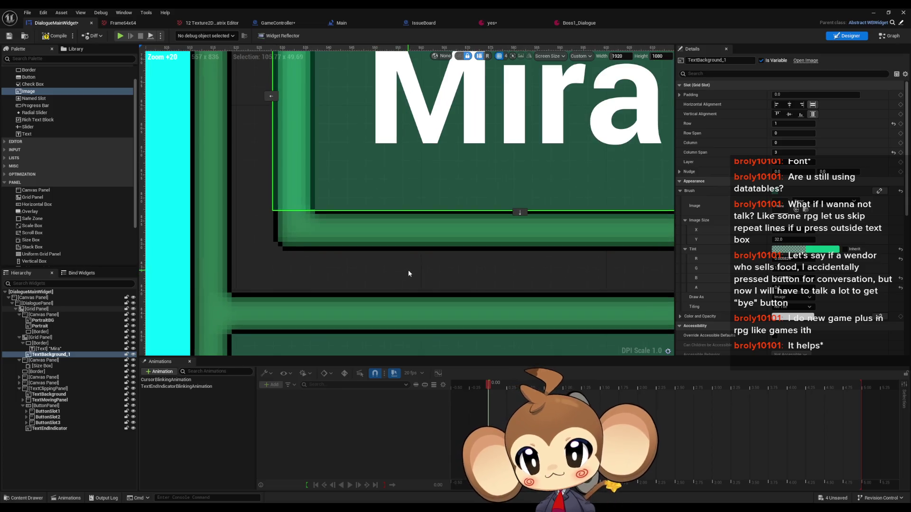
scroll(409, 269, down, 7)
Step: Reorder TextBackground_1 above [Border] in the Hierarchy so it renders behind the name
click(568, 115)
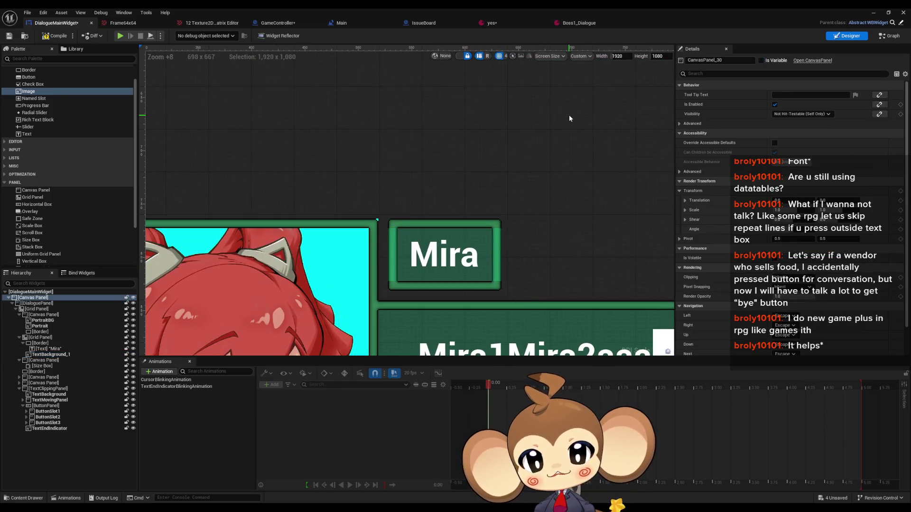
scroll(484, 246, up, 5)
scroll(484, 246, up, 2)
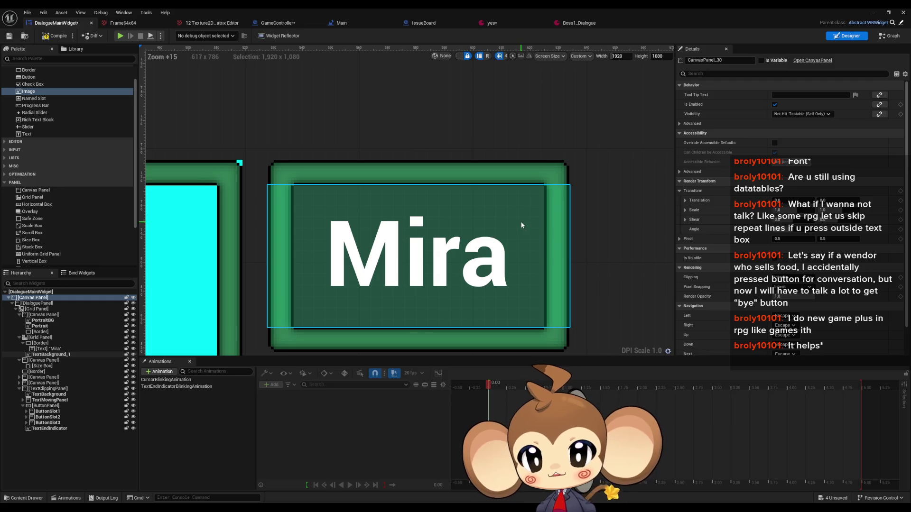
click(520, 221)
drag(48, 355, 38, 344)
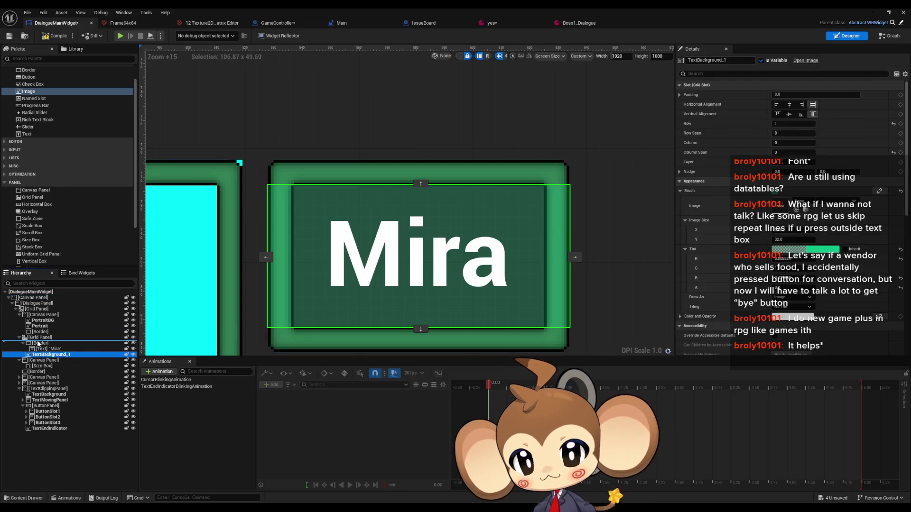
click(463, 101)
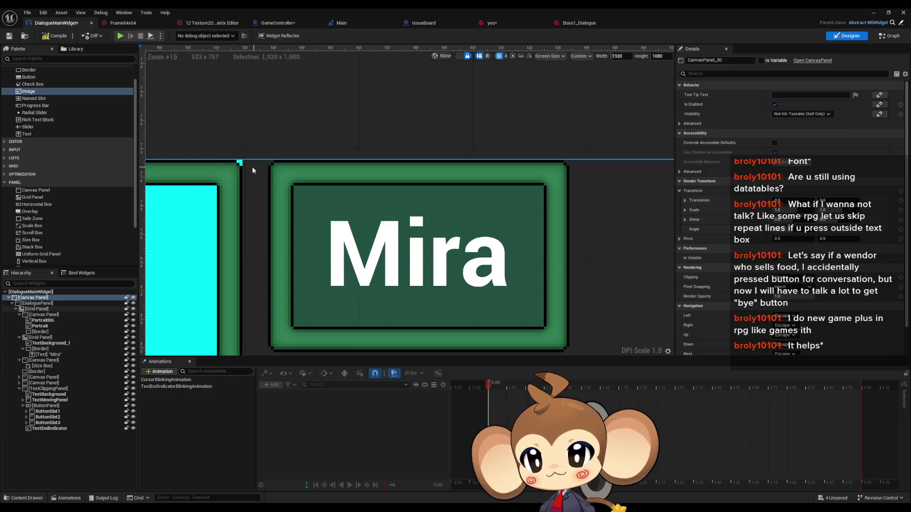
scroll(409, 158, up, 5)
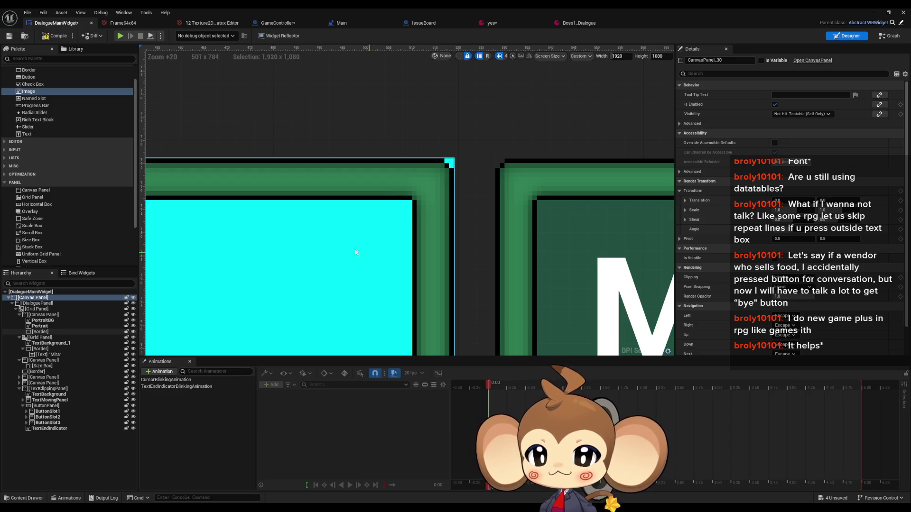
scroll(360, 245, down, 10)
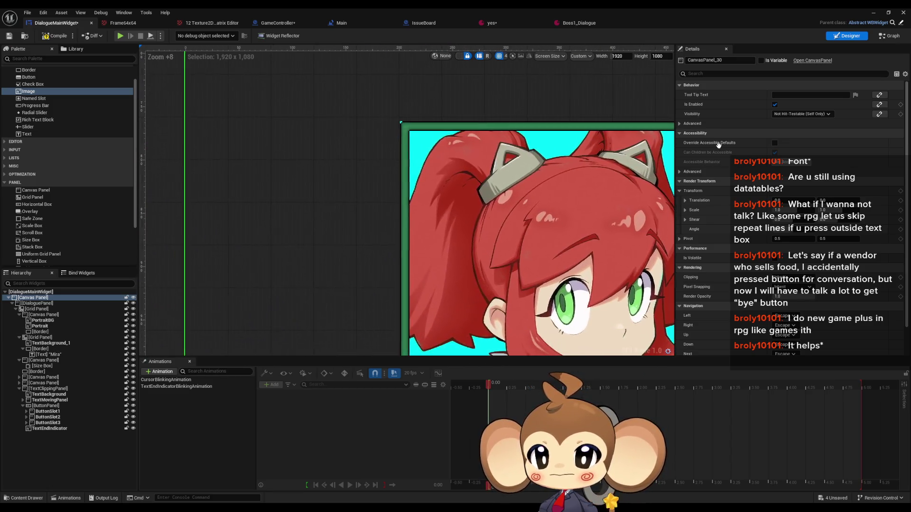
scroll(478, 158, down, 5)
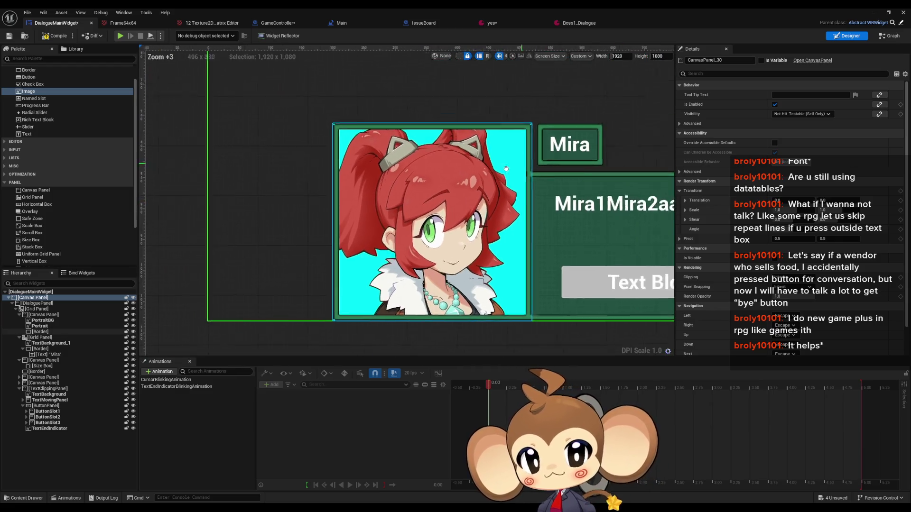
click(403, 194)
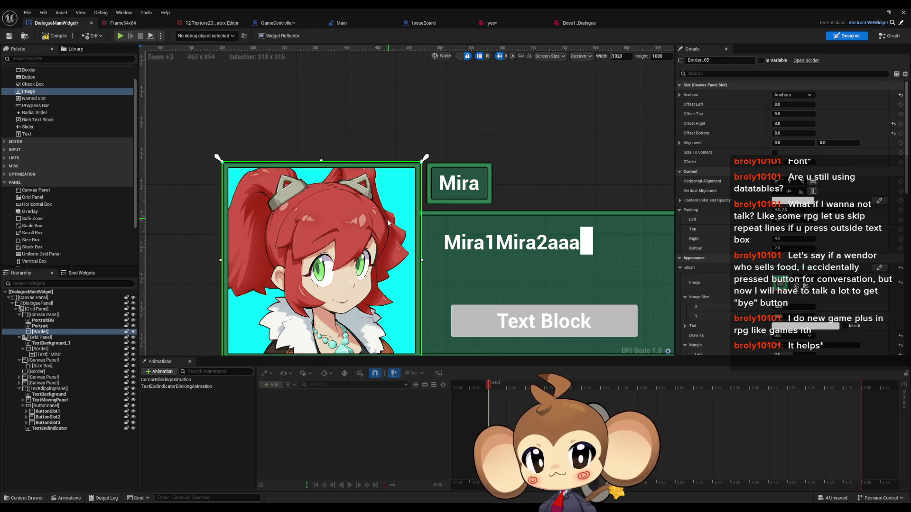
scroll(450, 185, up, 6)
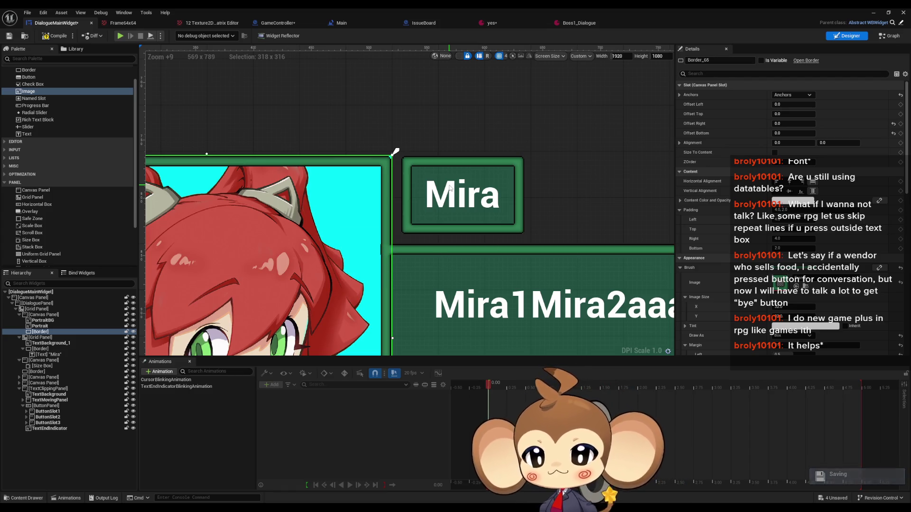
click(42, 349)
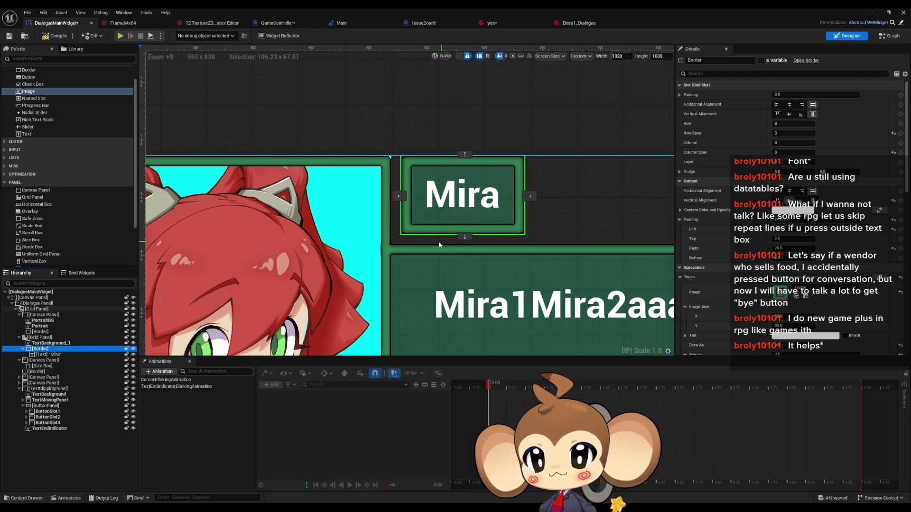
scroll(441, 245, up, 4)
drag(378, 270, 381, 270)
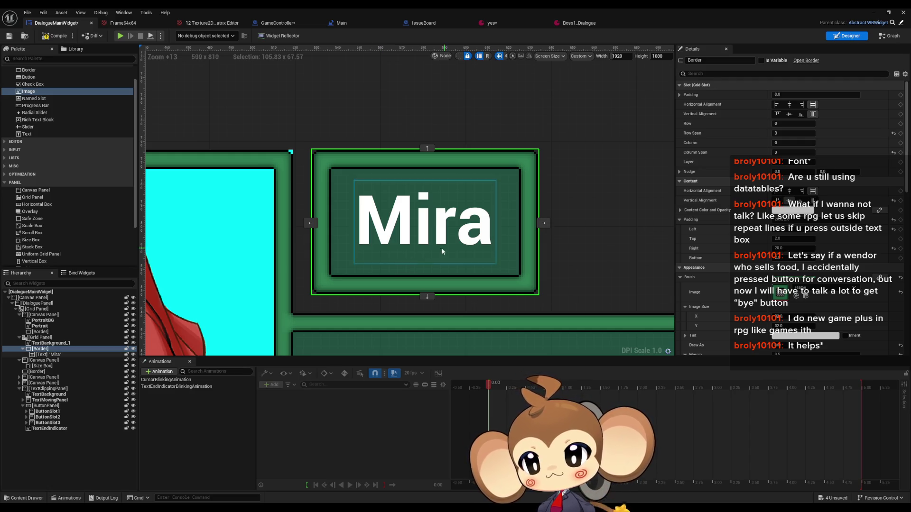
click(50, 343)
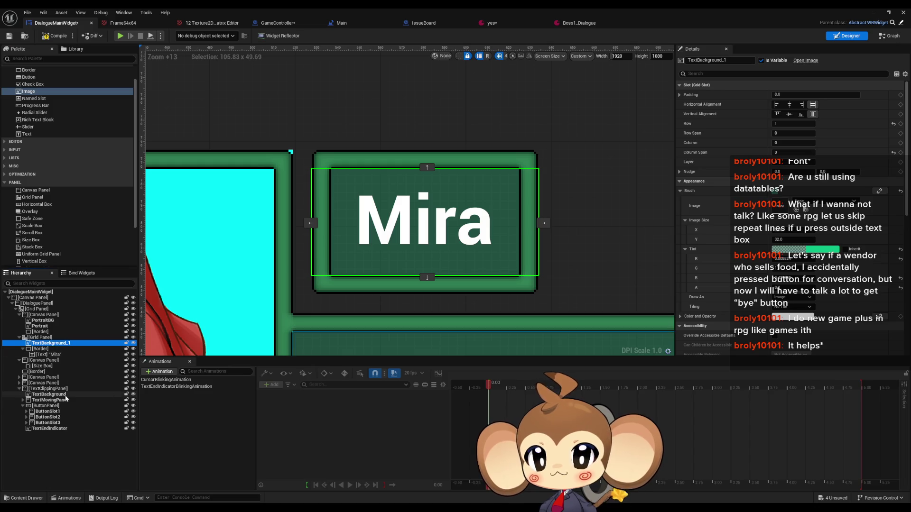
Step: Rename TextBackground_1 to TitleBackground with F2, then step through the Mira text and border
key(F2)
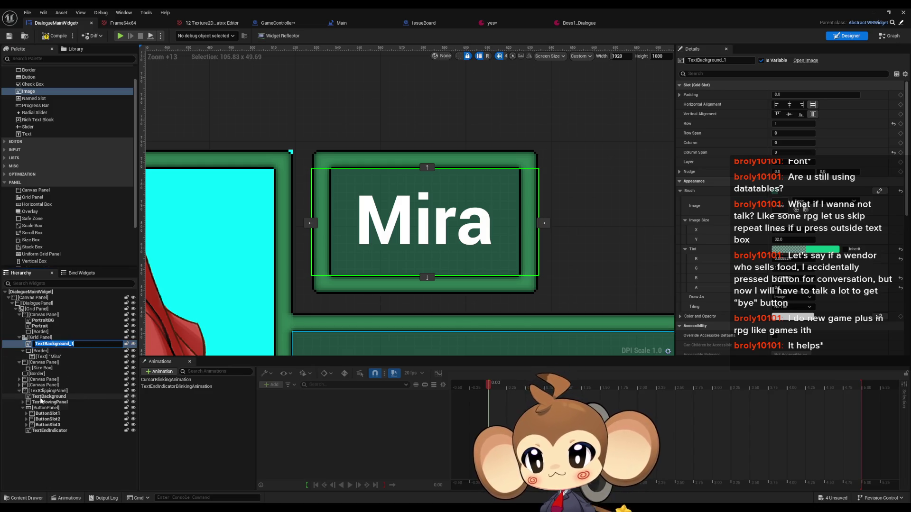
text(Title)
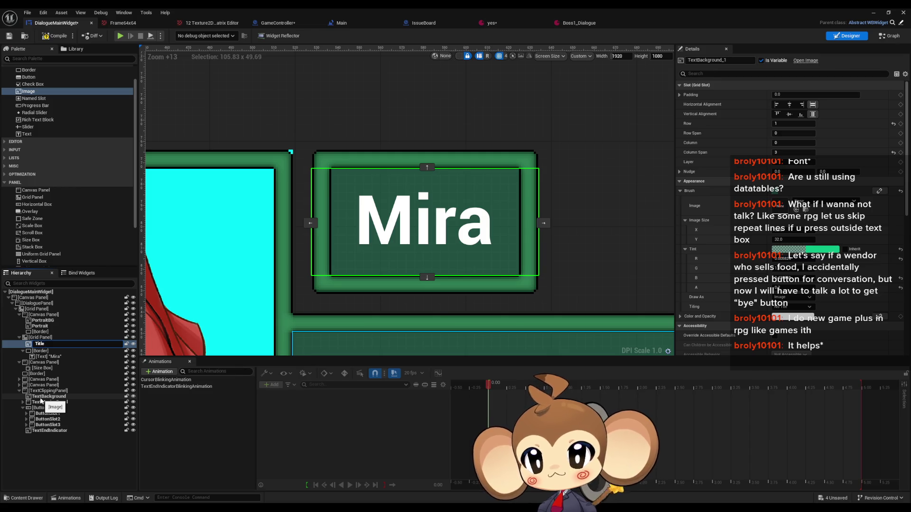
text(Background)
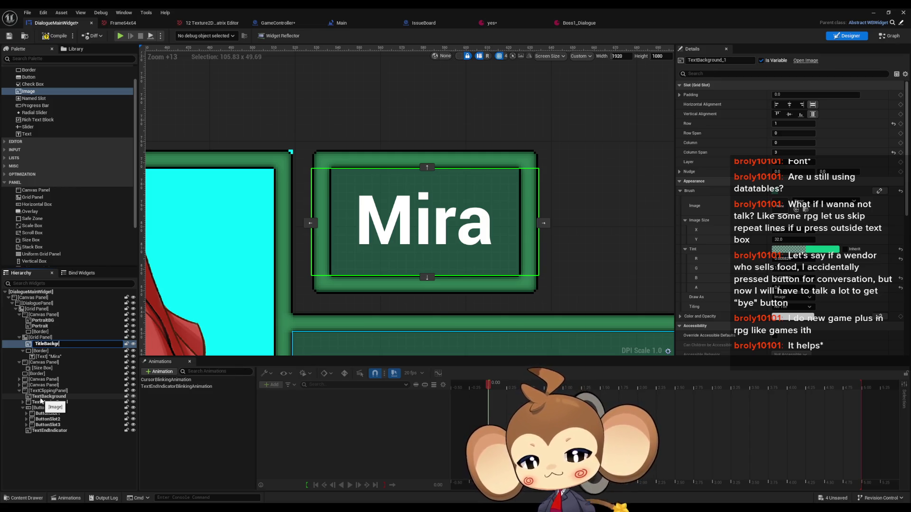
key(Return)
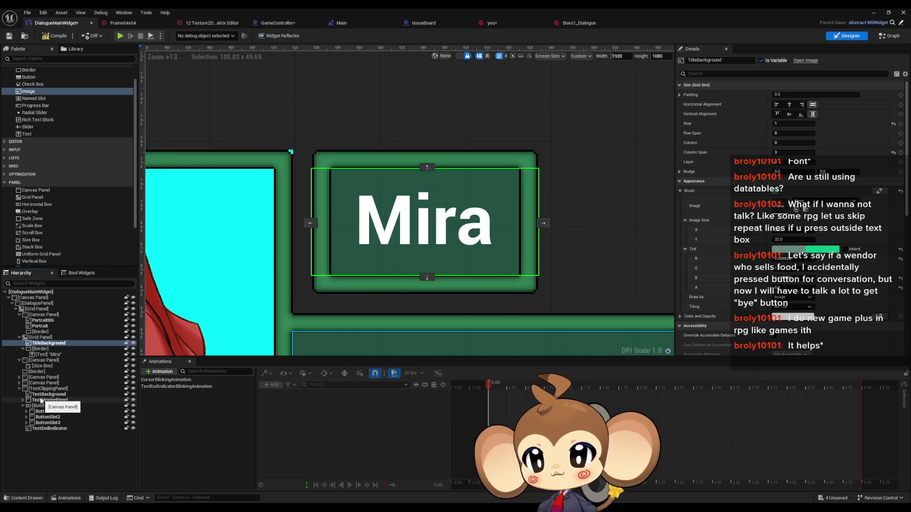
key(Down)
key(Down)
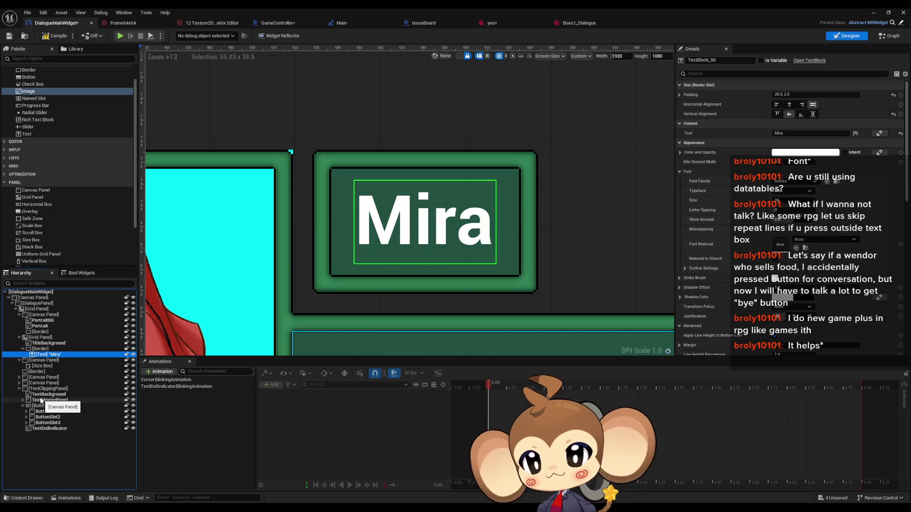
key(Up)
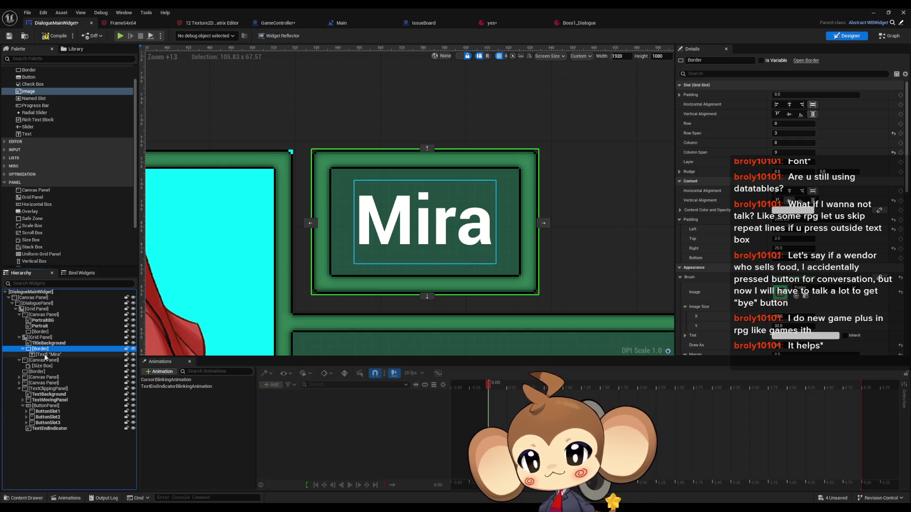
Step: Move the Mira text directly into the grid, placing it in the middle row and column
drag(46, 355, 44, 339)
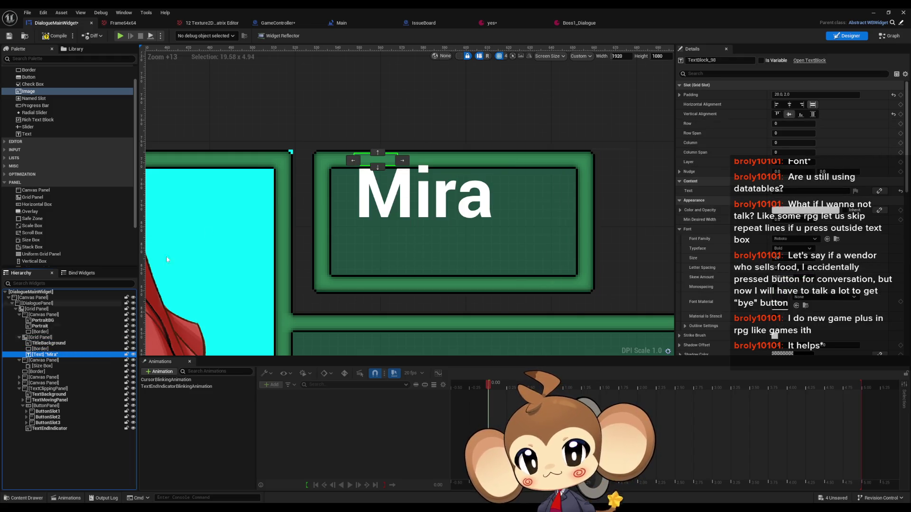
click(378, 167)
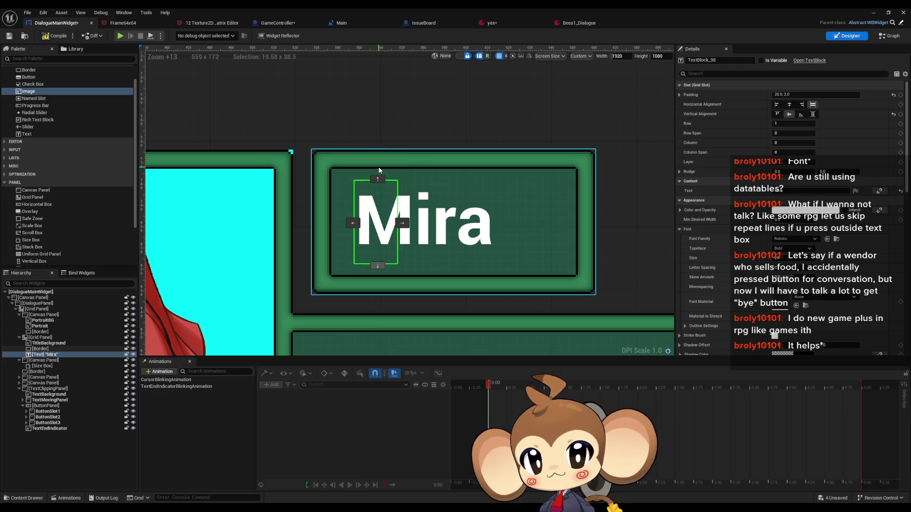
click(402, 223)
click(383, 224)
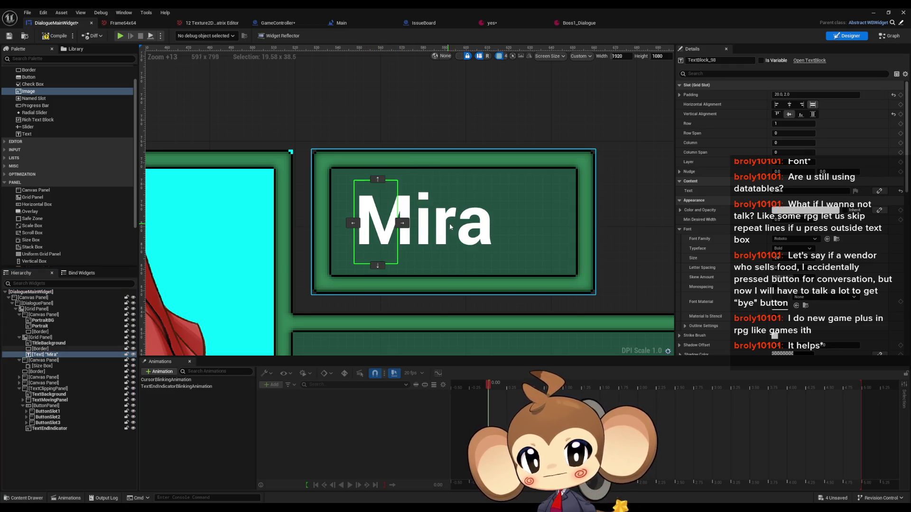
click(415, 224)
click(529, 223)
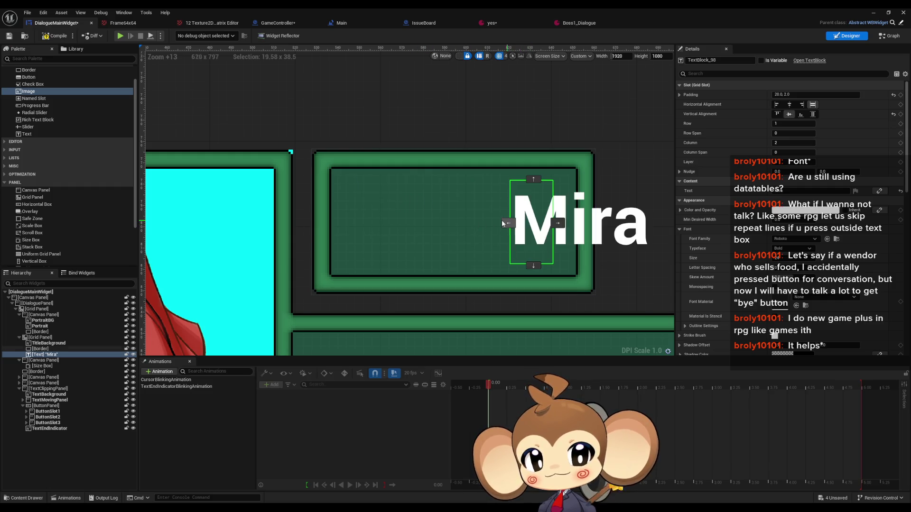
click(504, 226)
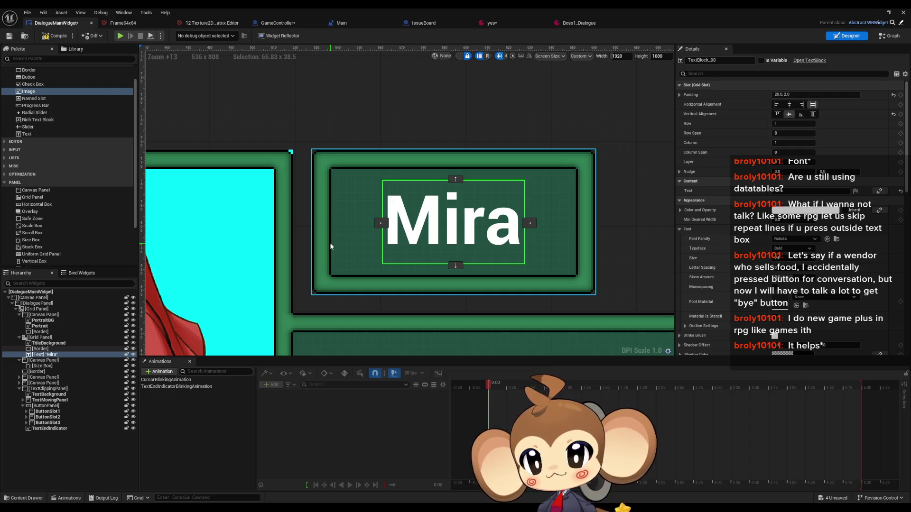
Step: Try the Grid Panel's Column Fill [1] at 50 and 19, settling on 100
click(40, 337)
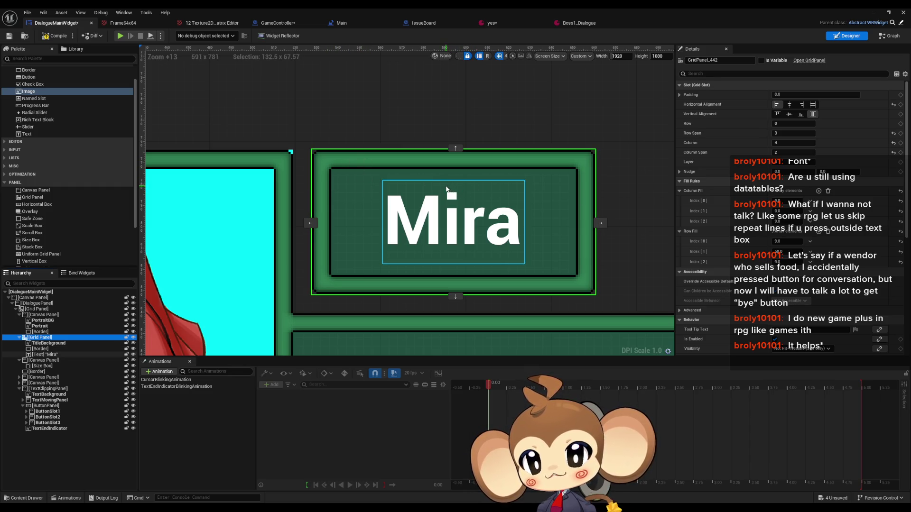
click(790, 211)
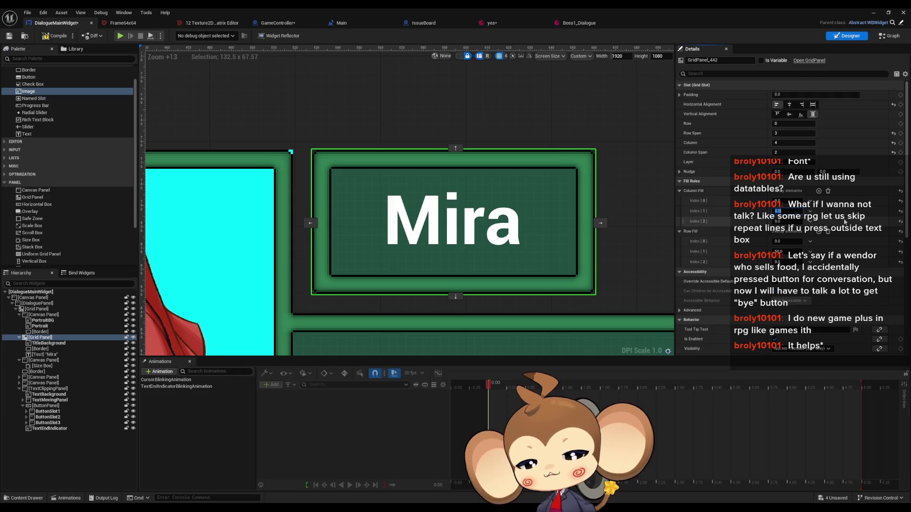
text(50)
key(Return)
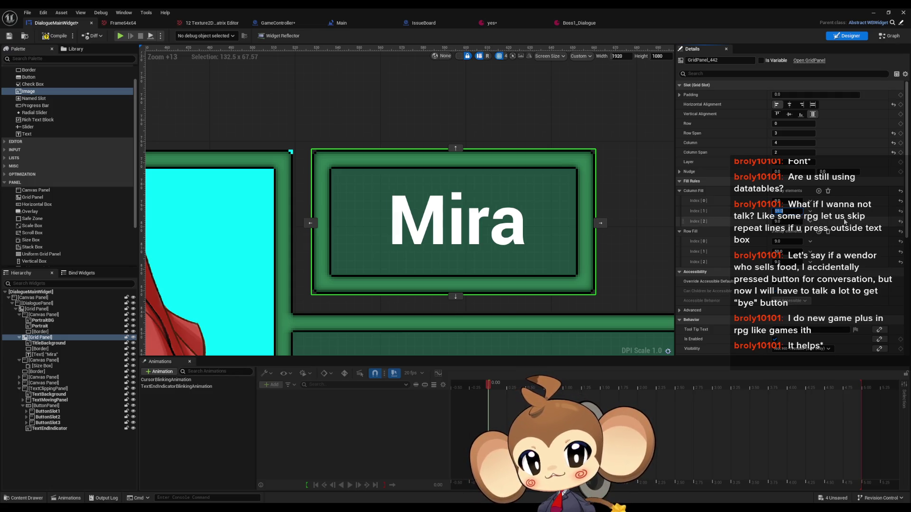
text(19)
key(Return)
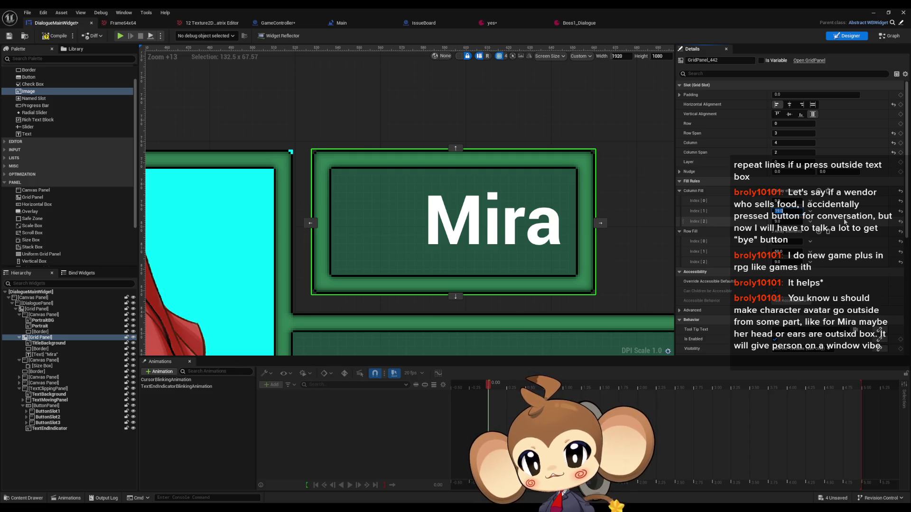
text(50)
key(Return)
text(100)
key(Return)
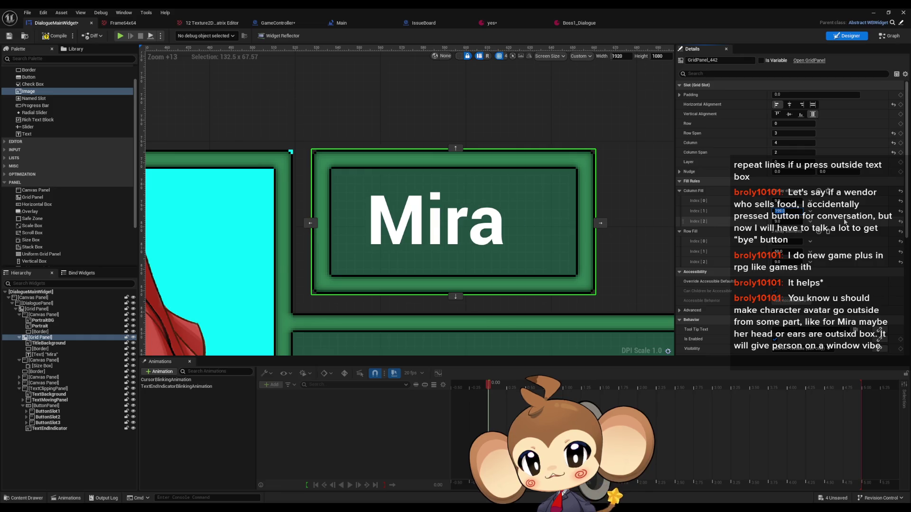
text(100)
key(Return)
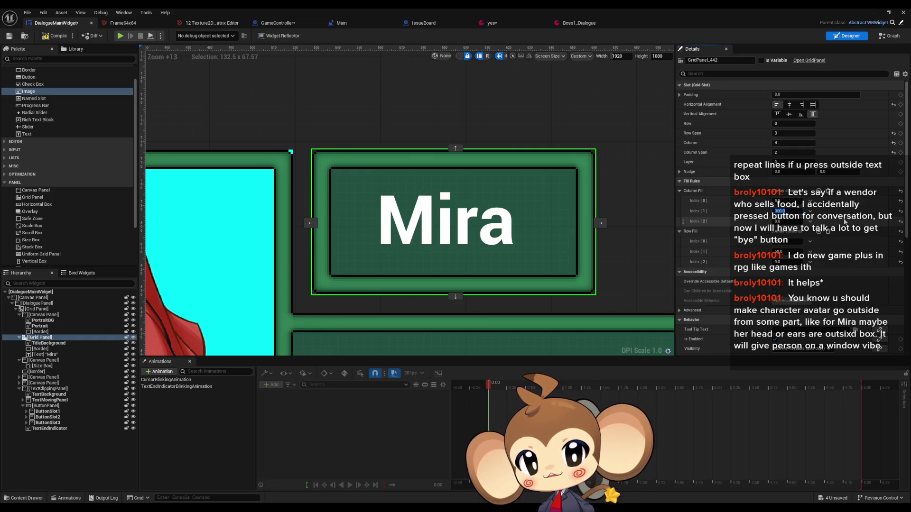
click(427, 223)
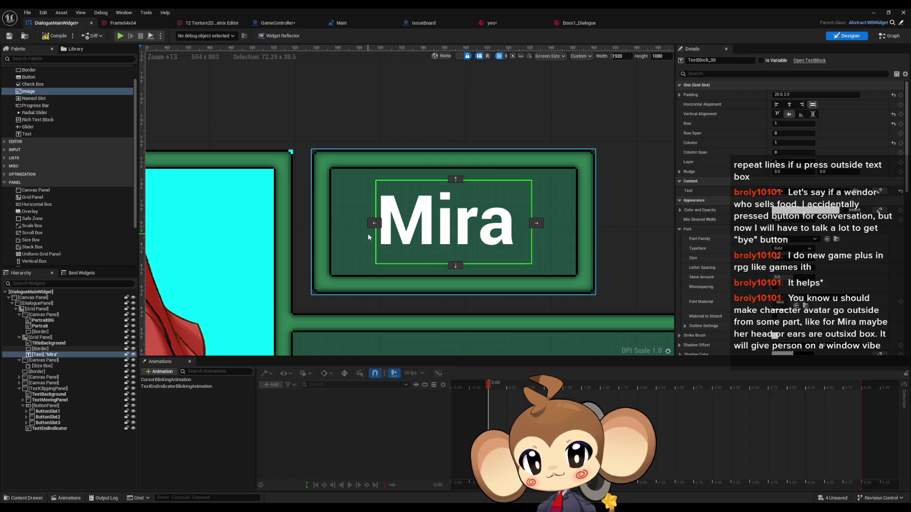
Step: Delete the Canvas Panel holding the Size Box beside the name grid
click(42, 349)
click(41, 337)
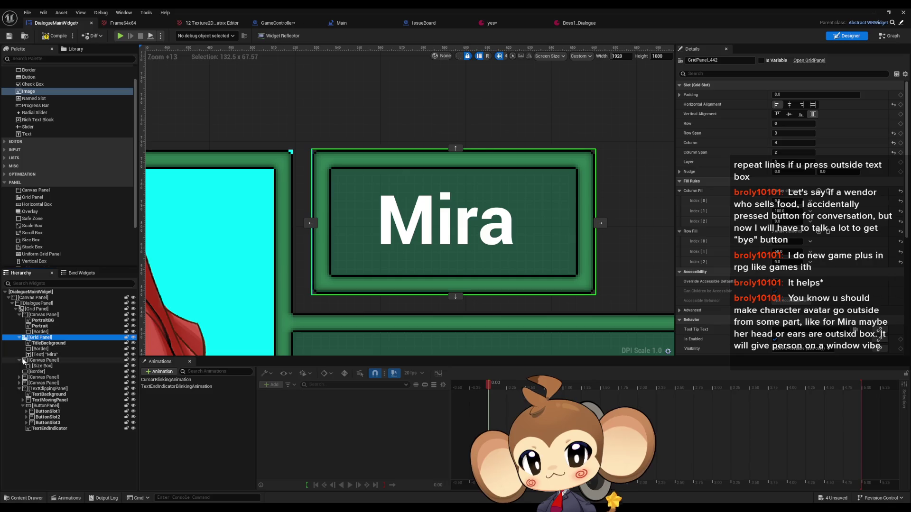
key(Down)
key(Down)
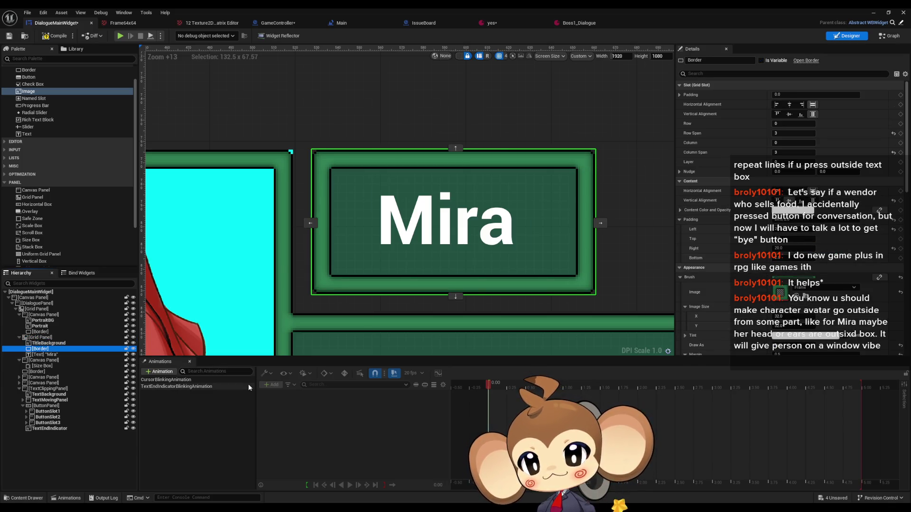
key(Down)
key(Up)
key(Down)
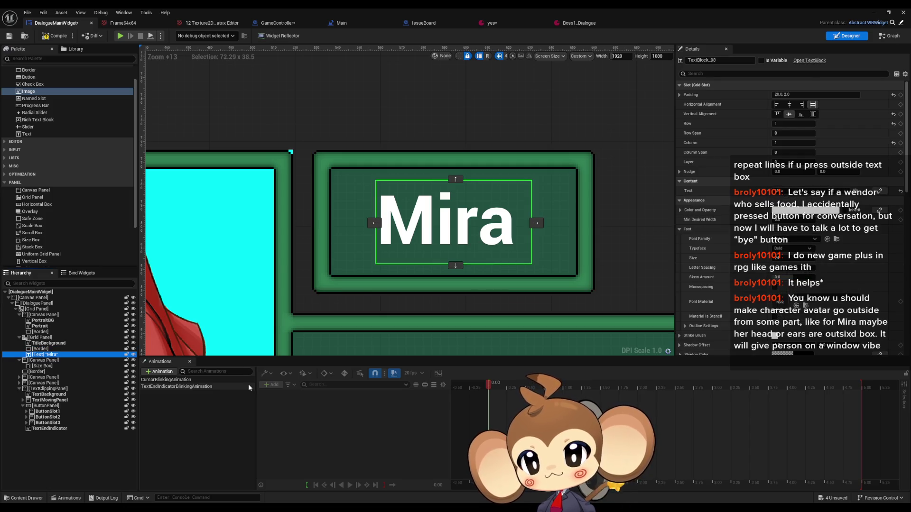
key(Down)
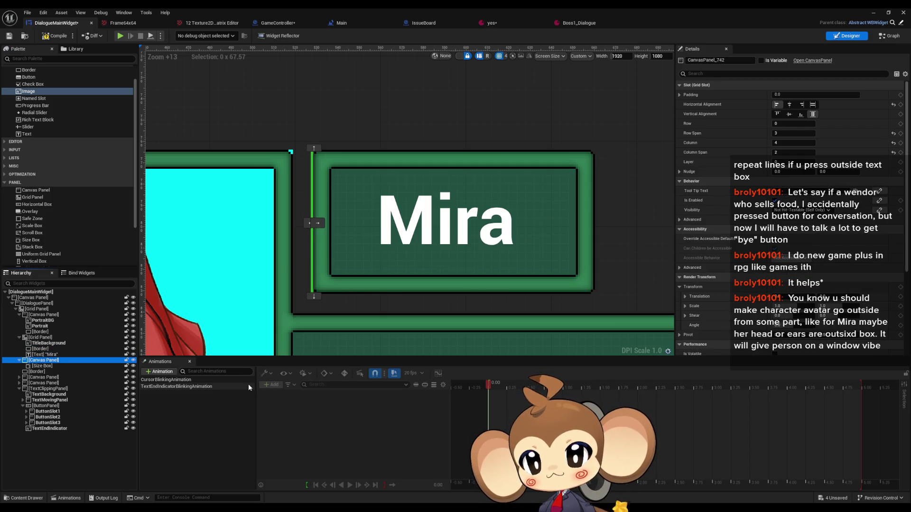
key(Down)
key(Up)
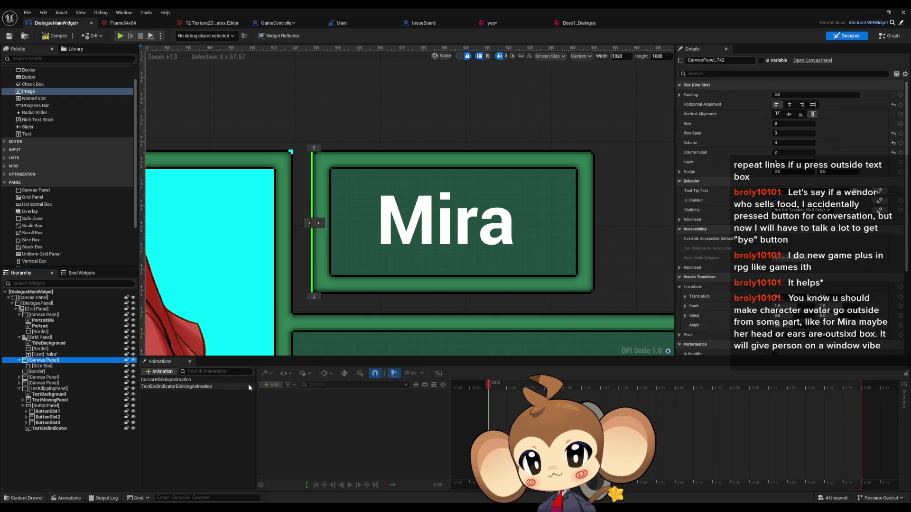
key(Down)
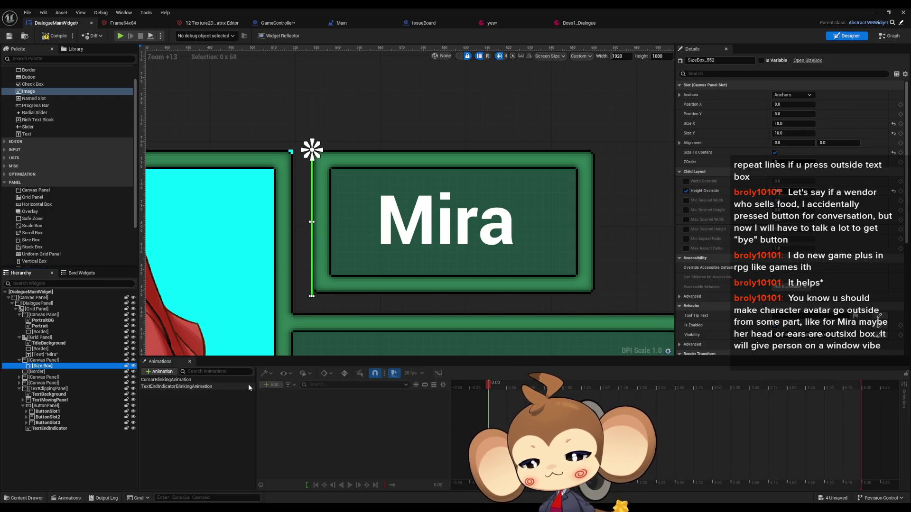
click(52, 361)
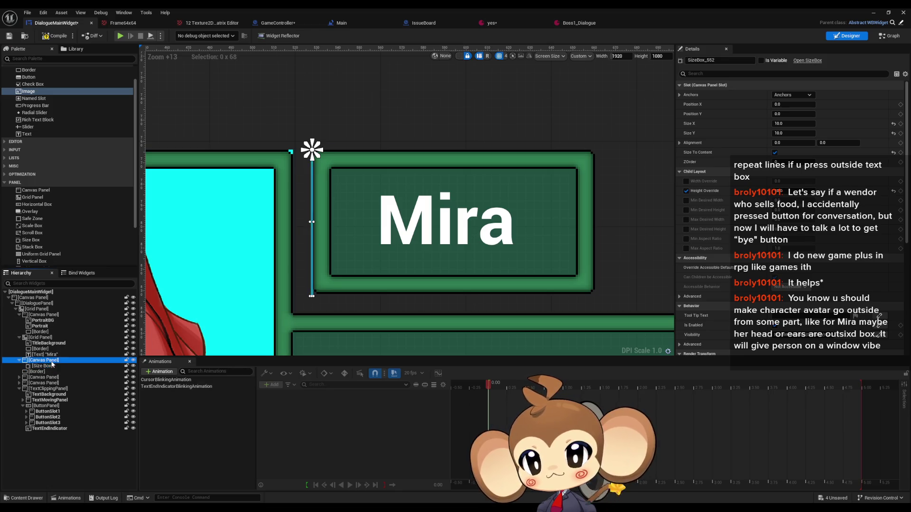
key(Delete)
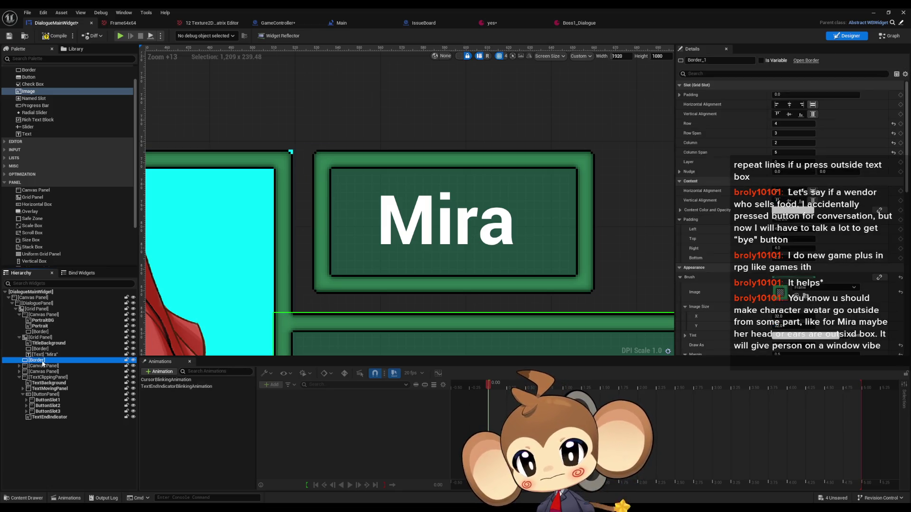
Step: Check the name box layers: TitleBackground, the border and the Mira text block
click(40, 349)
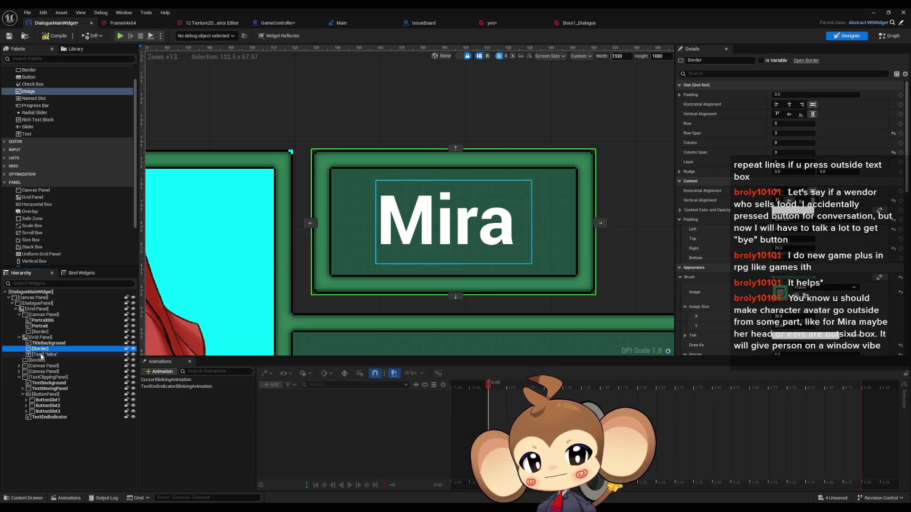
key(Up)
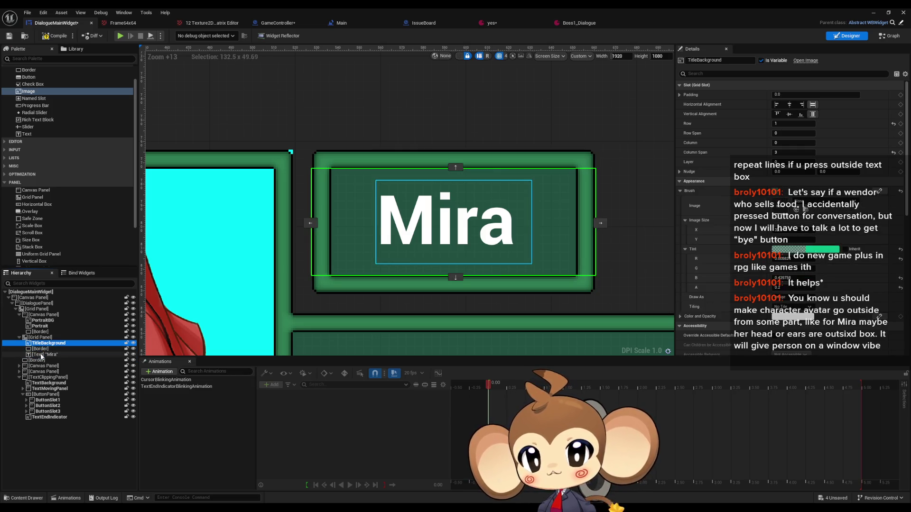
key(Down)
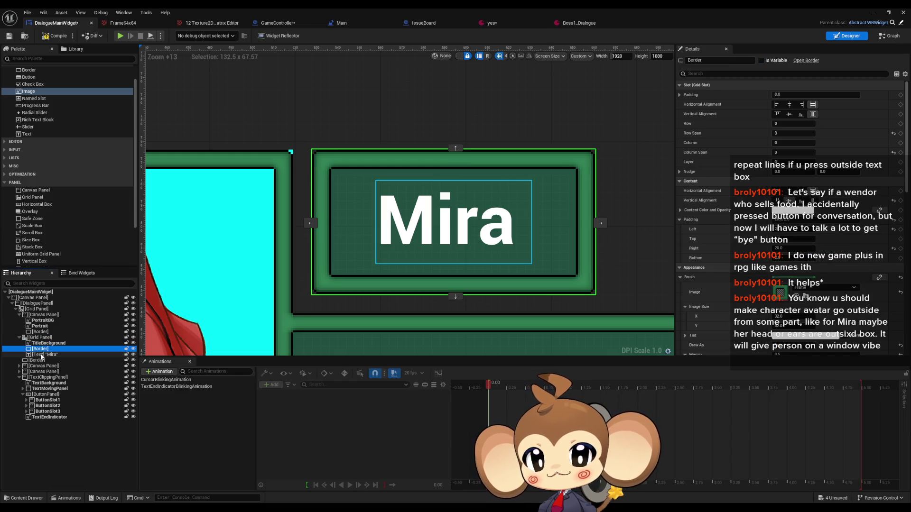
key(Down)
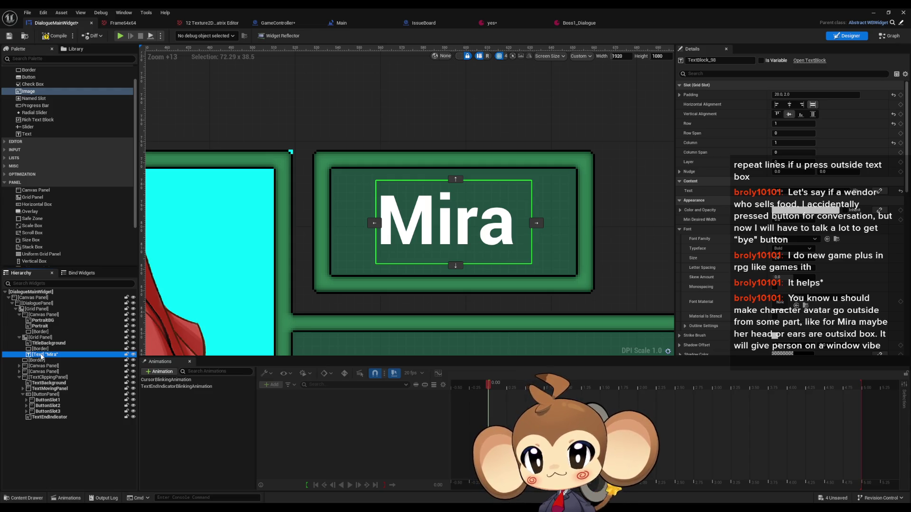
key(Up)
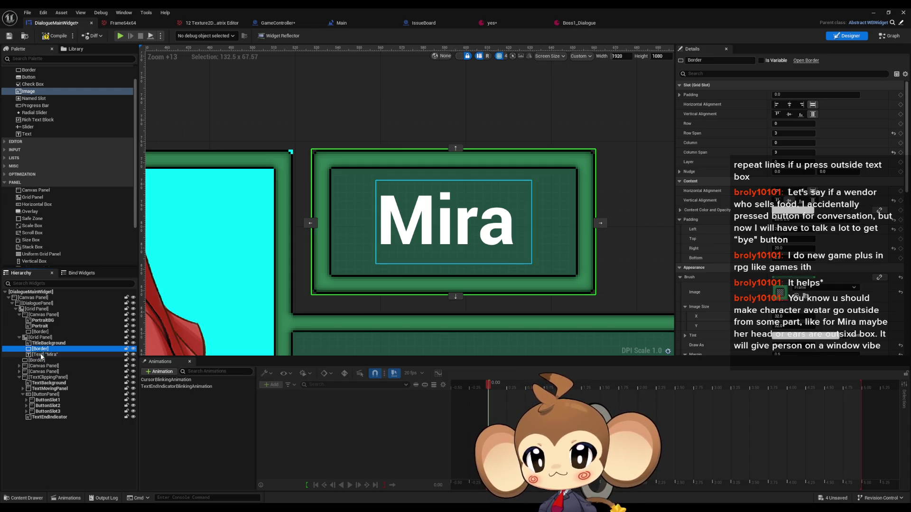
key(Up)
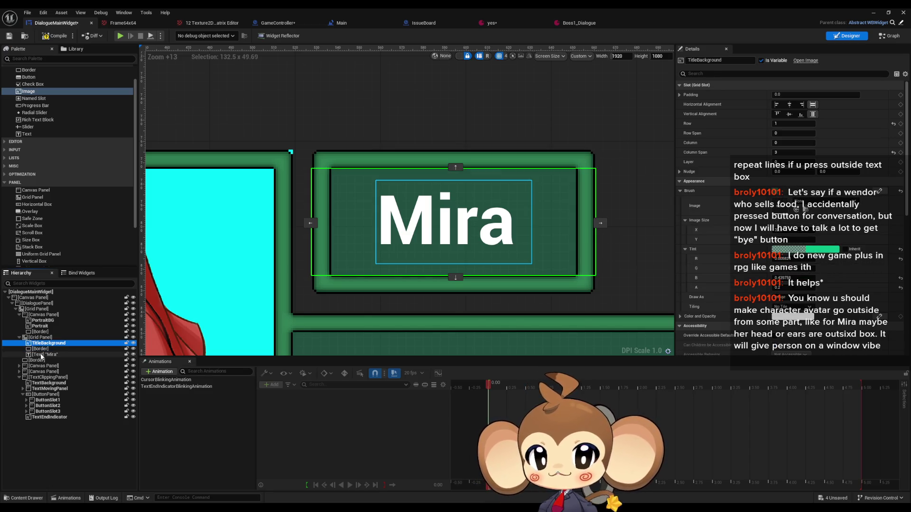
key(Down)
key(Down)
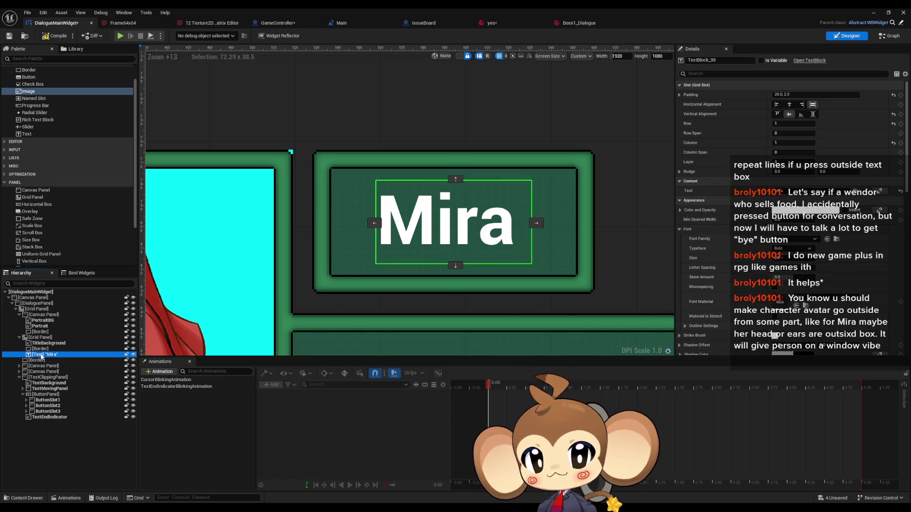
Step: Try left and centre alignment and padding 0 and 2, reverting to the original 20, 2
click(779, 105)
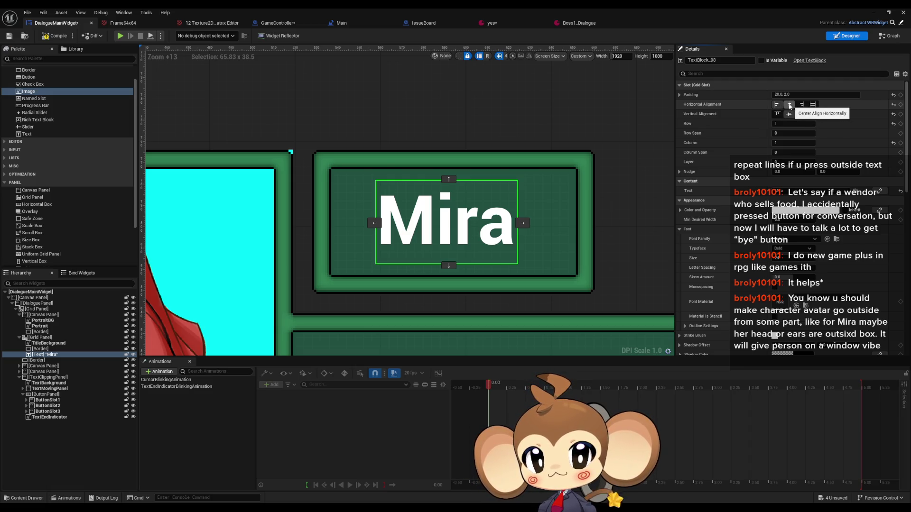
click(790, 105)
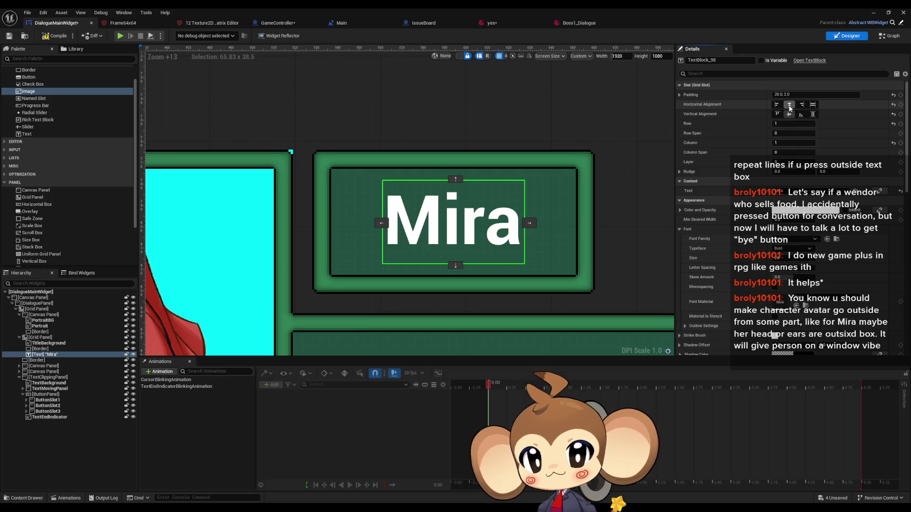
click(777, 105)
click(786, 94)
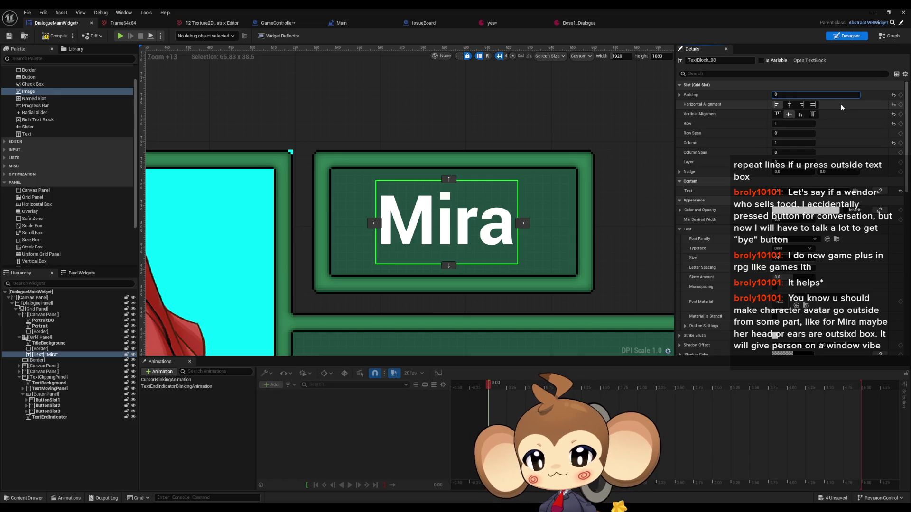
text(.0)
key(Return)
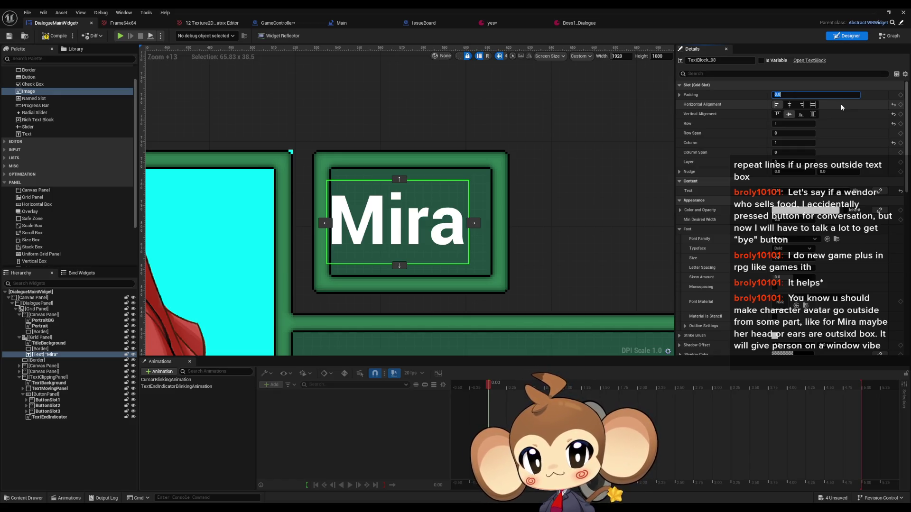
key(ctrl+z)
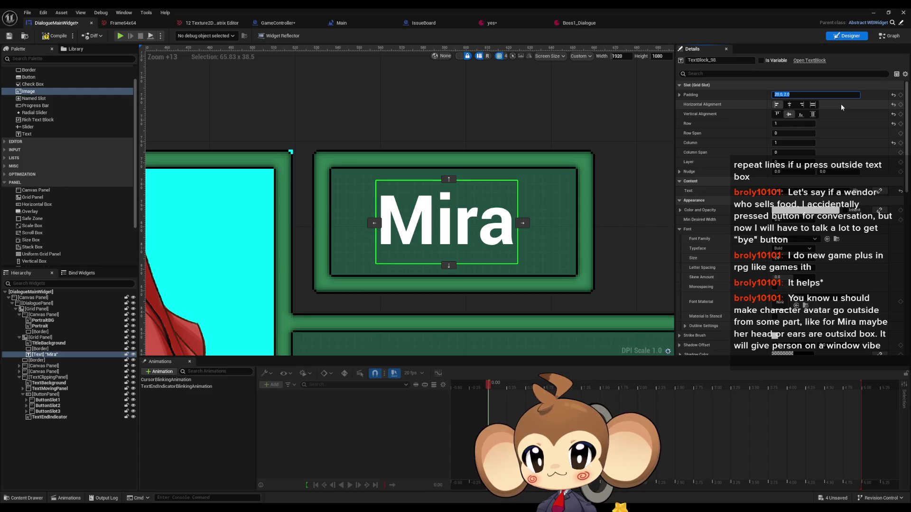
text(2)
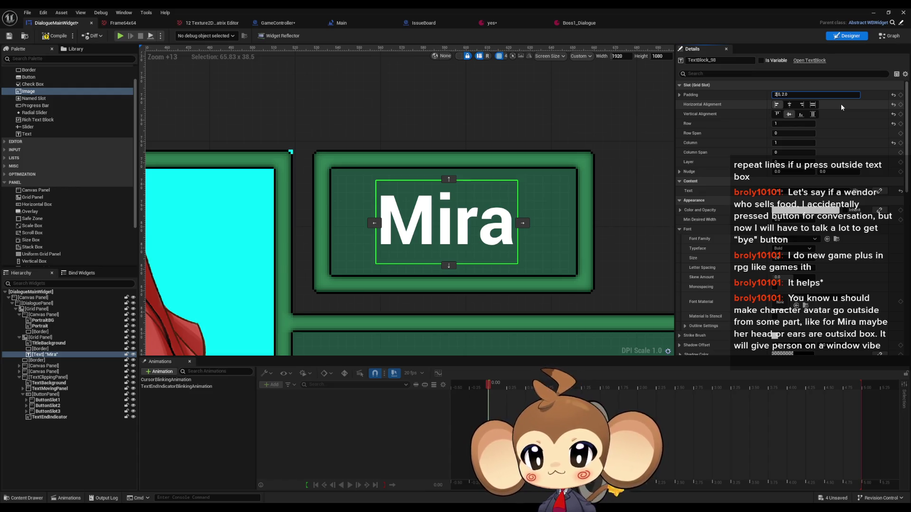
key(Return)
key(ctrl+z)
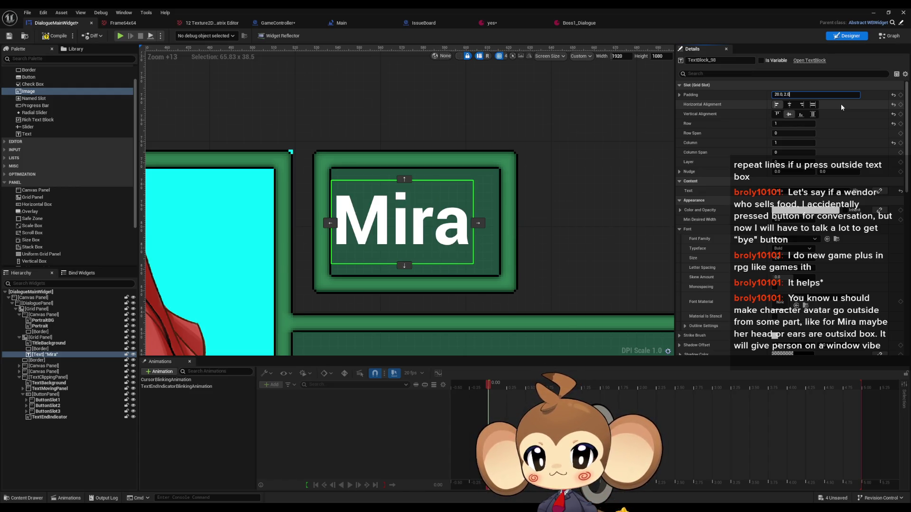
Step: Split the Mira label's padding per side and set left to 10 and right to 0
click(680, 95)
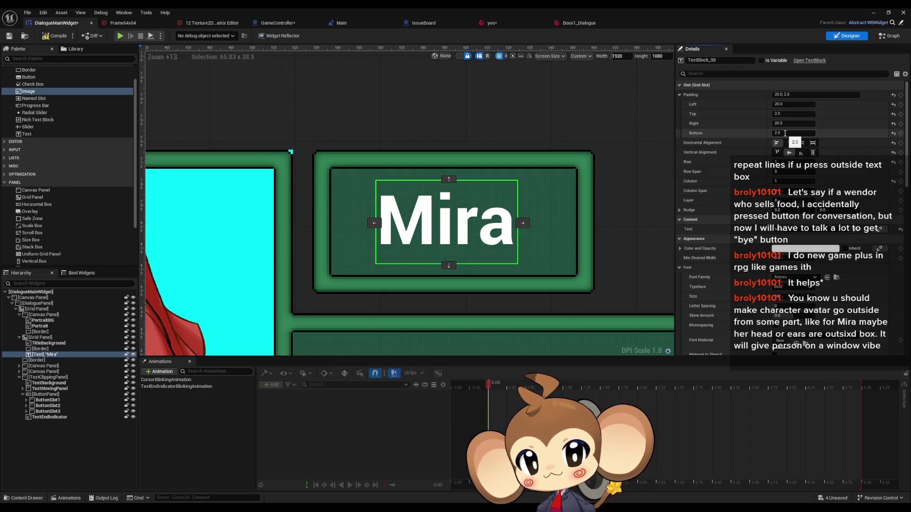
click(786, 124)
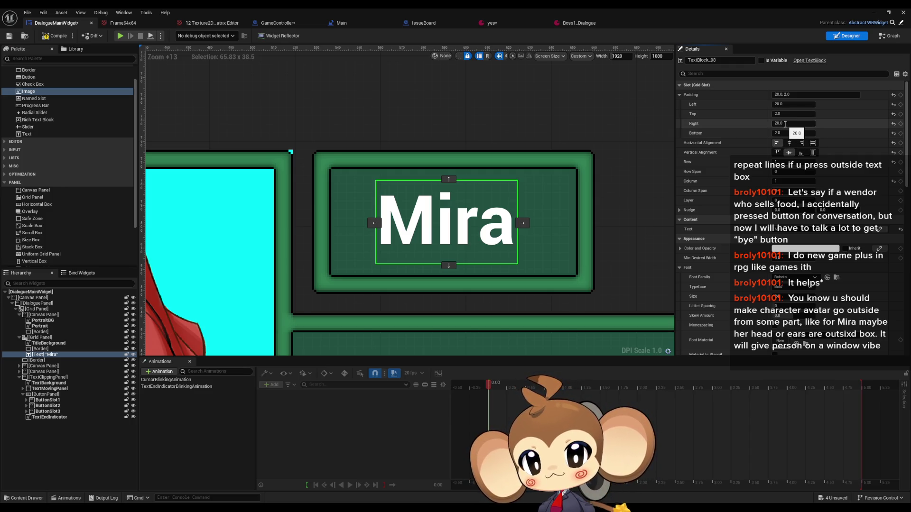
text(2)
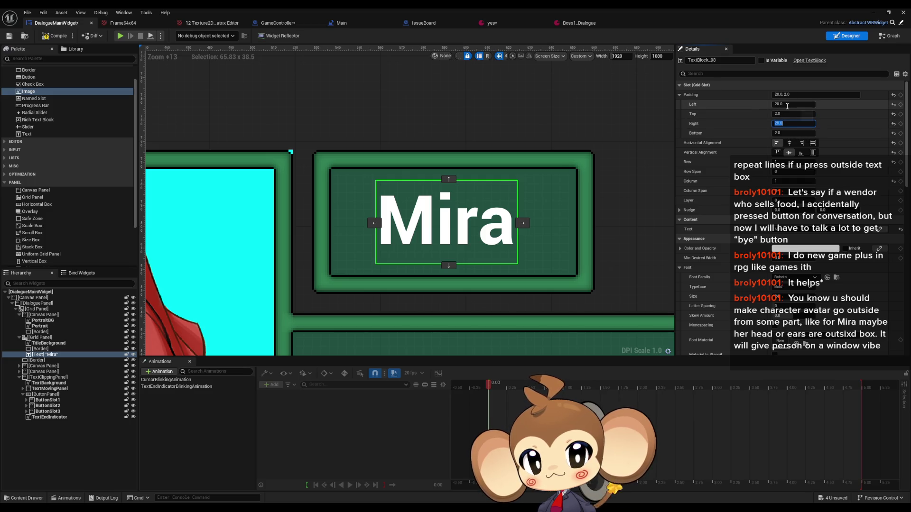
click(788, 106)
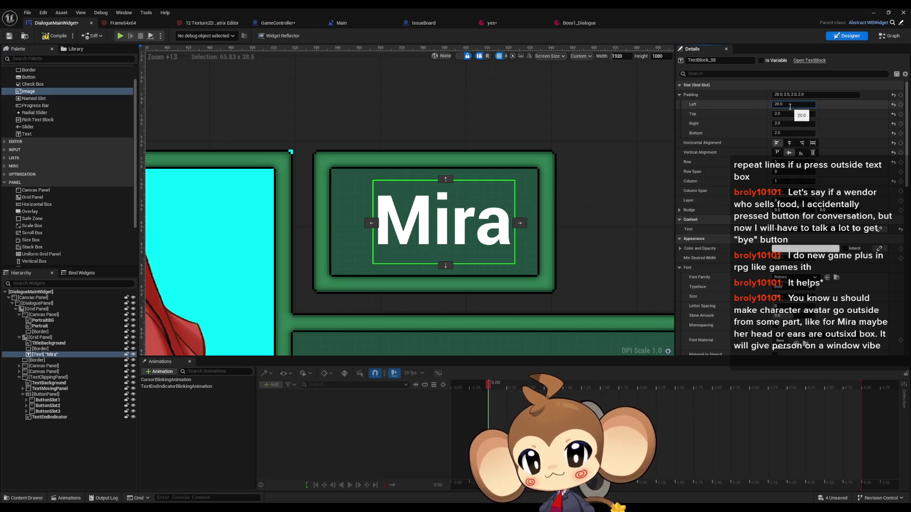
text(2)
key(Return)
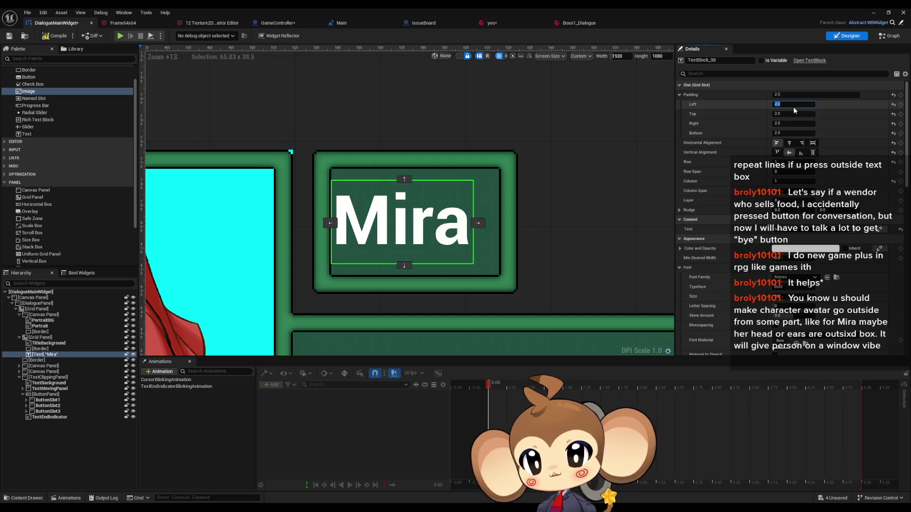
text(0)
key(Return)
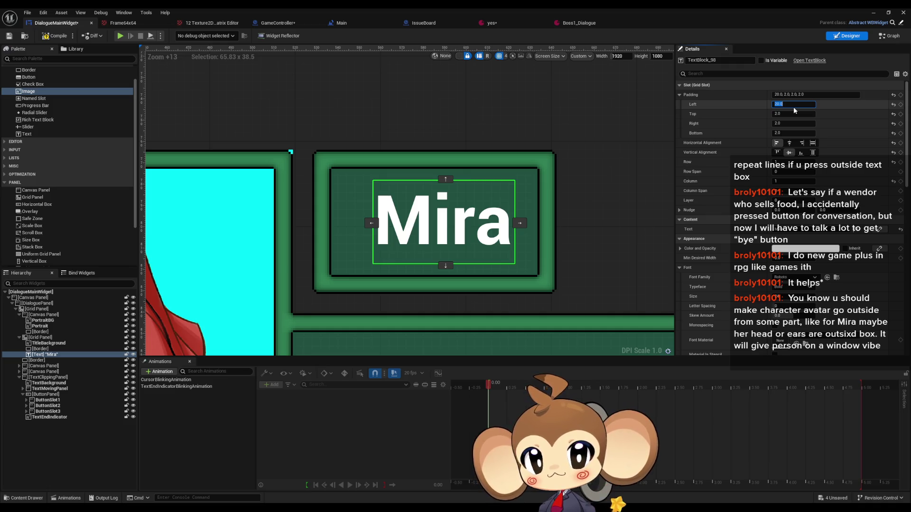
text(0)
key(Return)
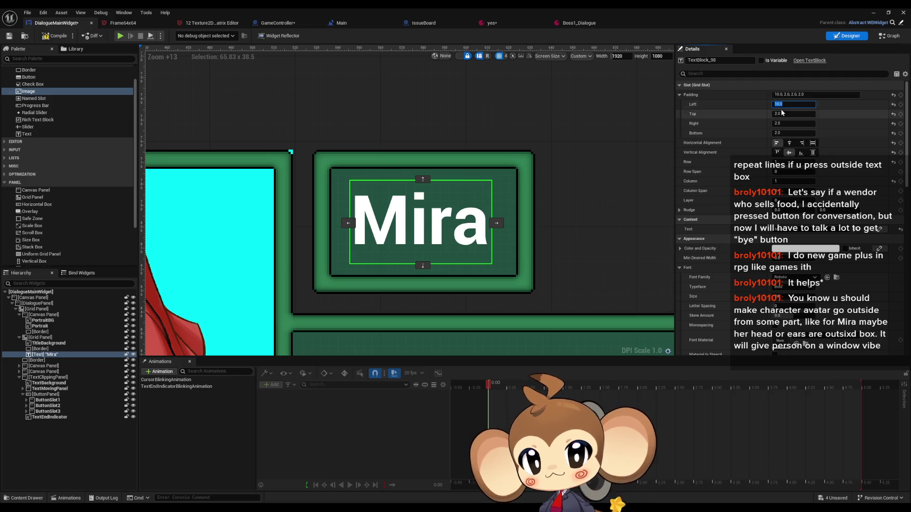
click(788, 124)
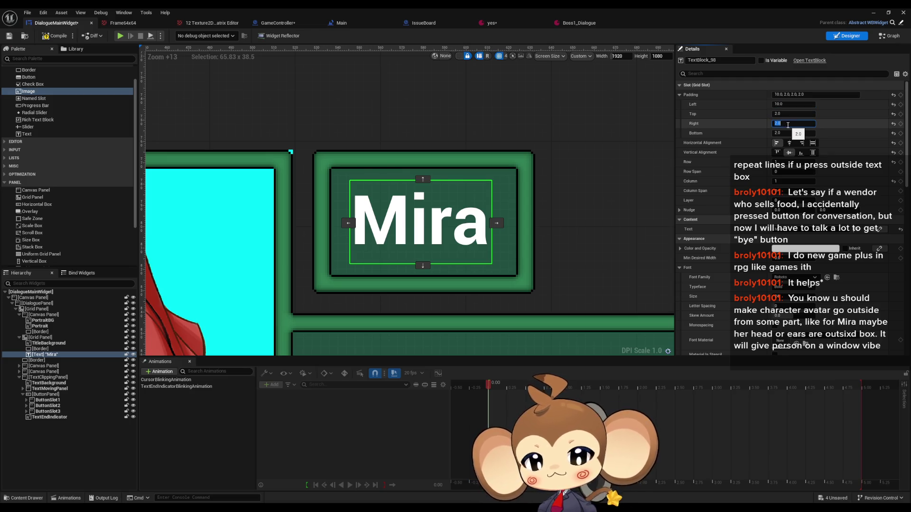
text(0)
key(Return)
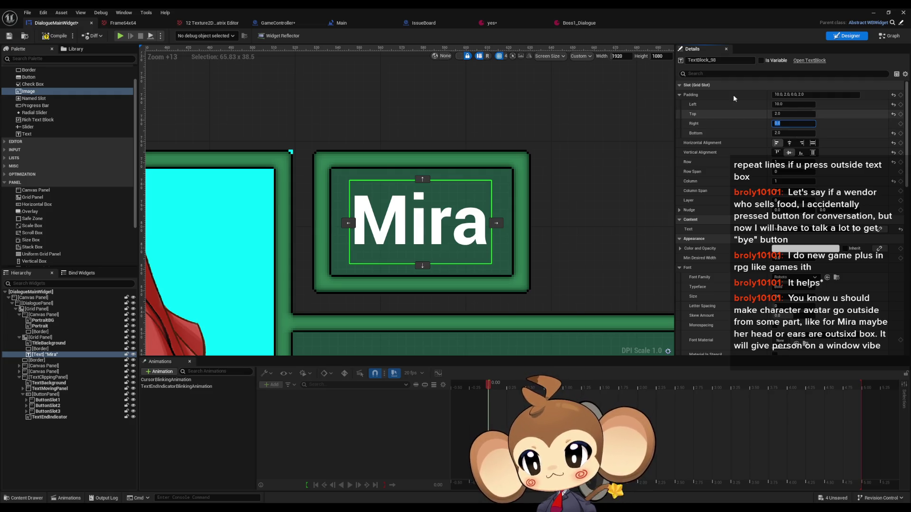
click(49, 343)
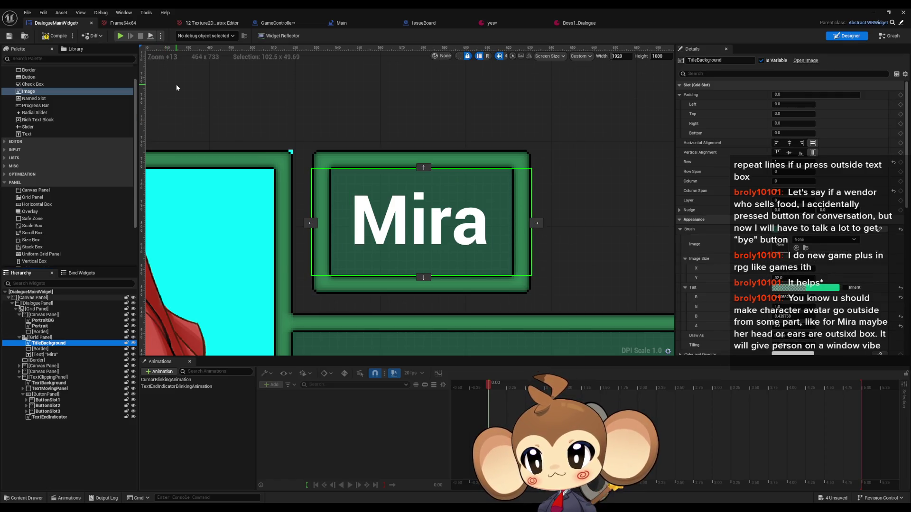
Step: Set the Grid Panel's Column Fill [1] to 0
key(Up)
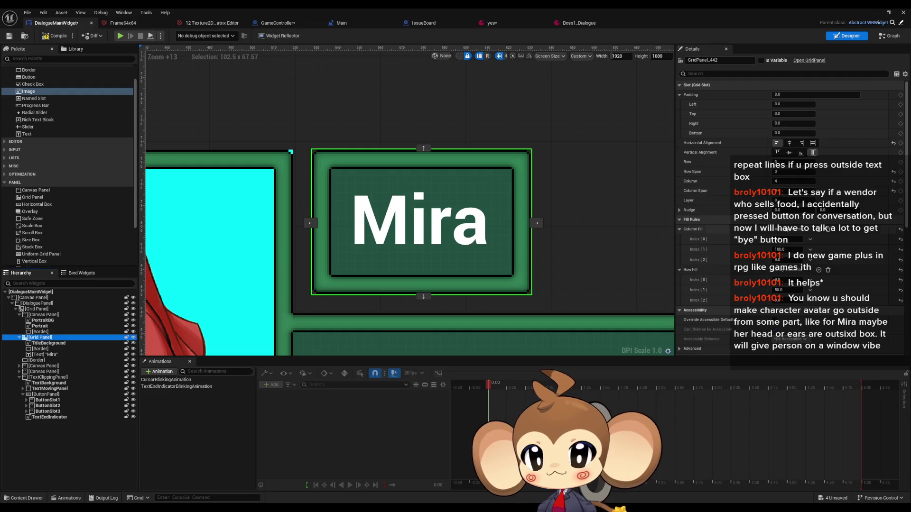
click(799, 249)
text(0)
key(Return)
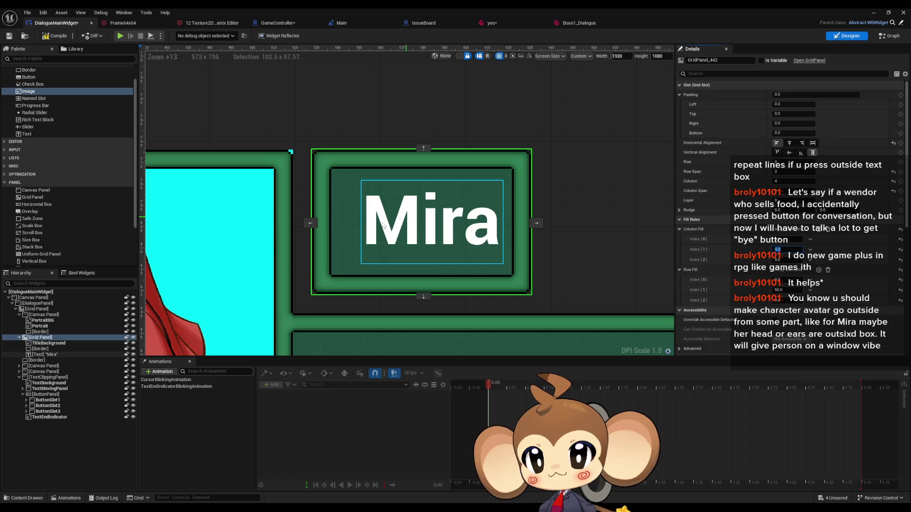
Step: Give the Mira TextBlock 2.0 padding on every side
click(49, 345)
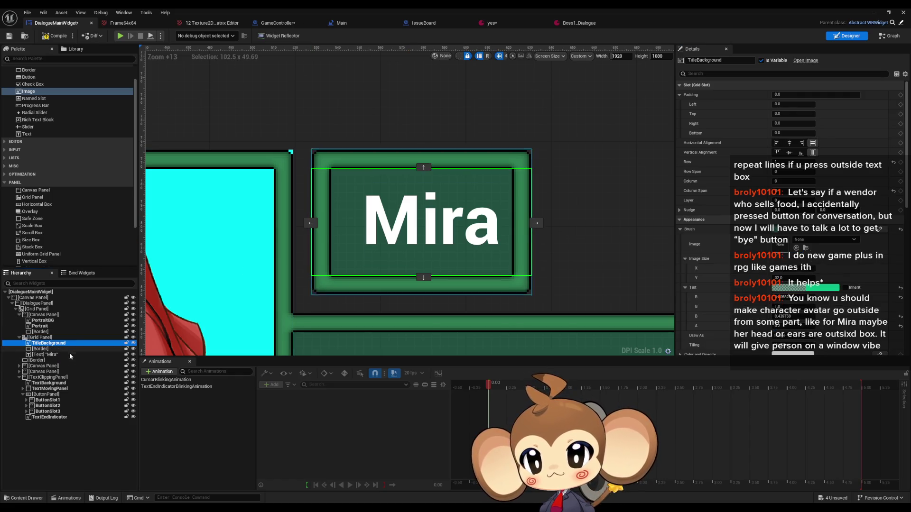
key(Down)
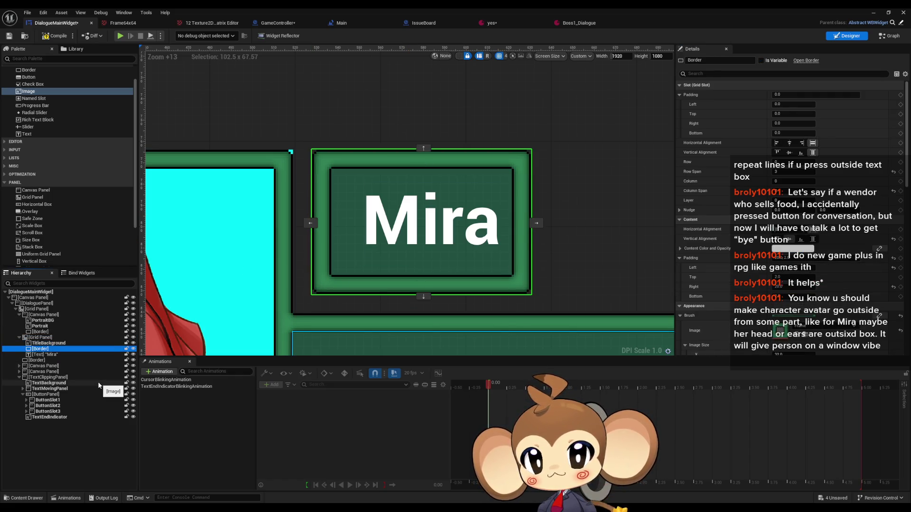
key(Down)
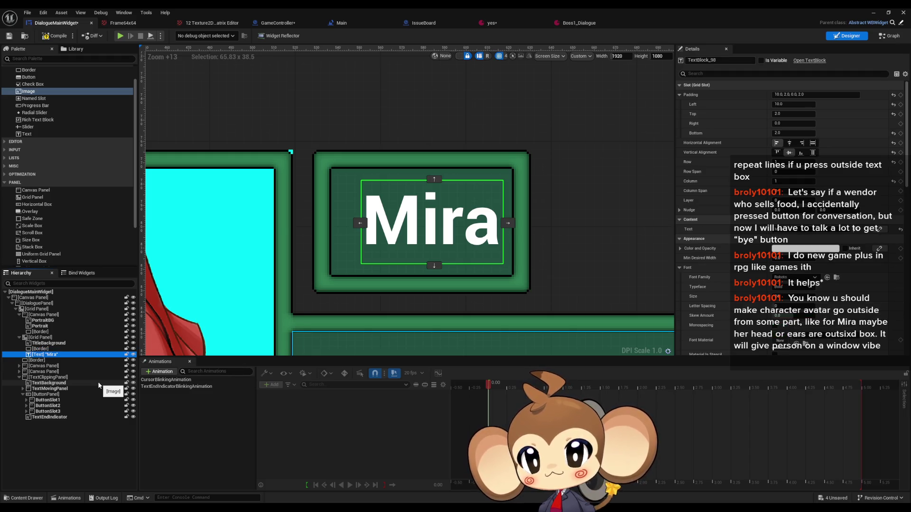
click(840, 95)
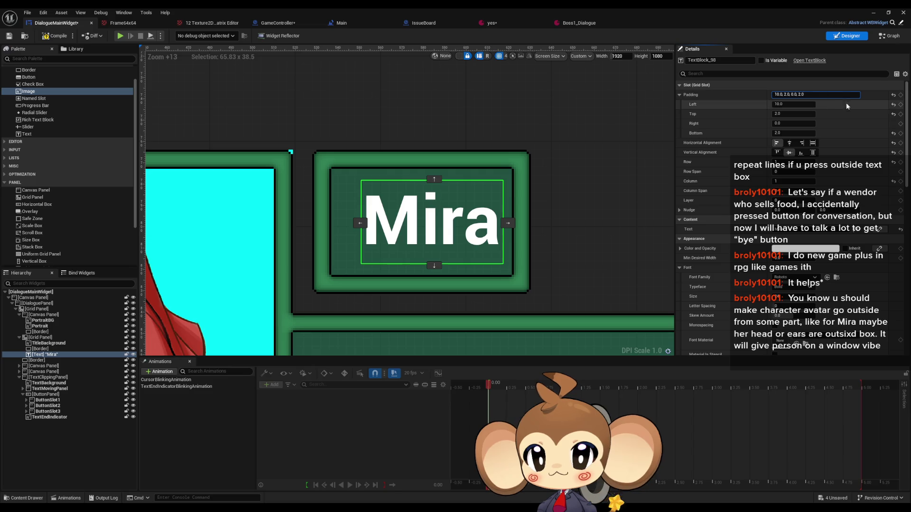
click(790, 105)
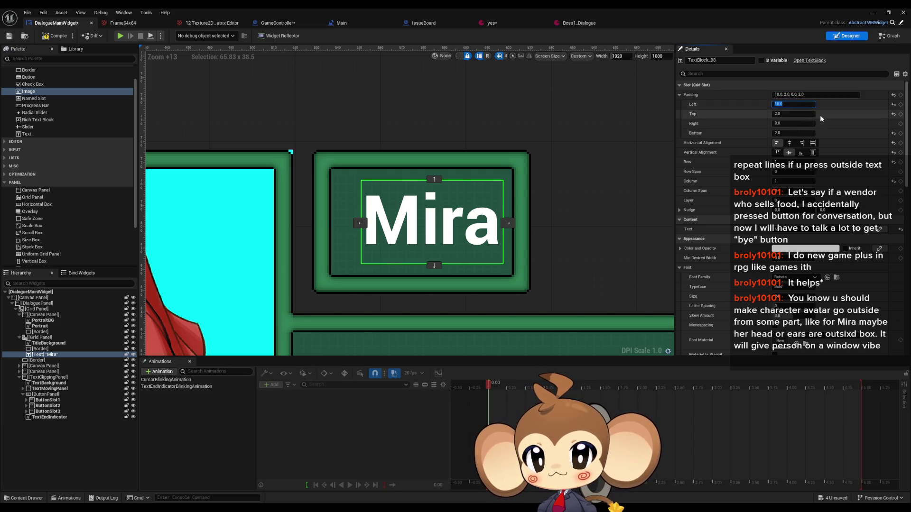
text(2)
key(Return)
key(Tab)
key(Tab)
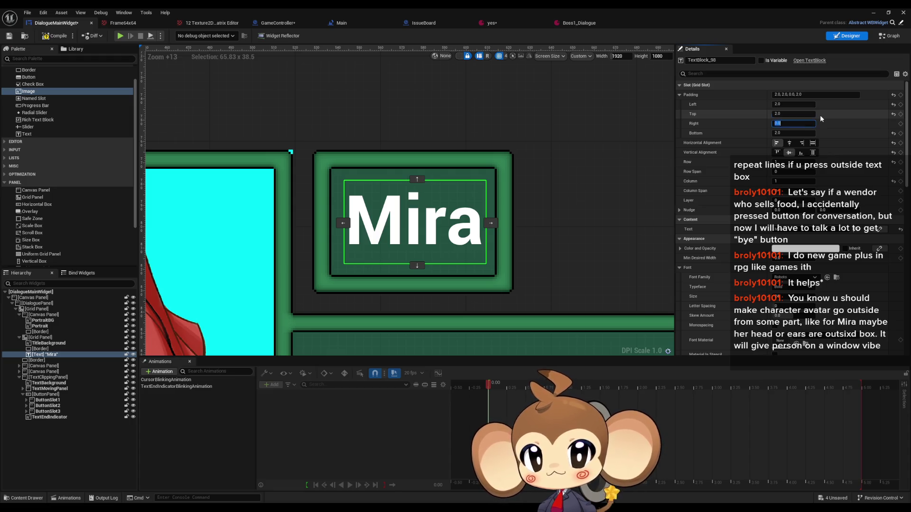
text(2)
key(Return)
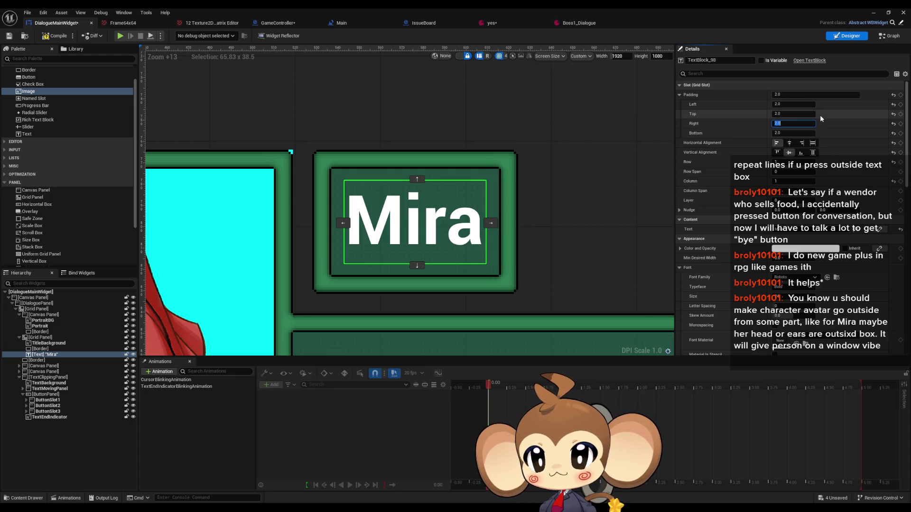
key(ctrl+z)
click(791, 104)
key(Return)
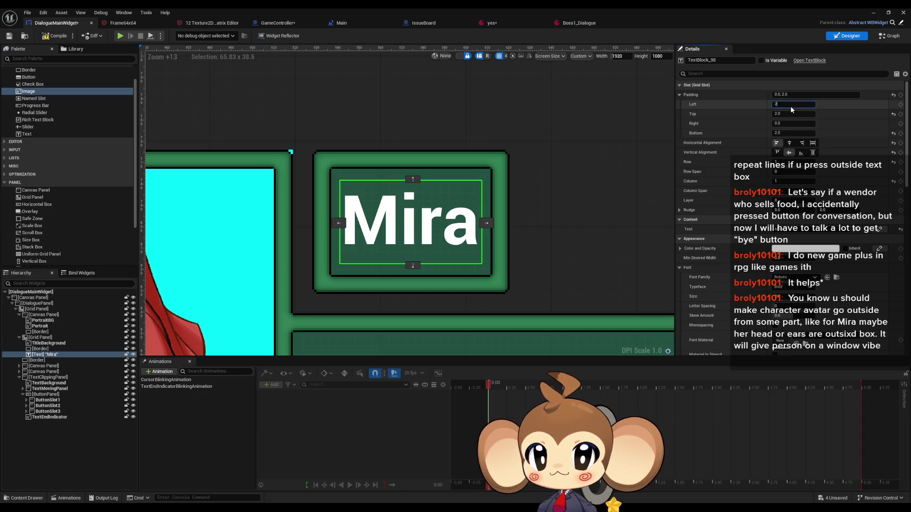
key(Tab)
key(Tab)
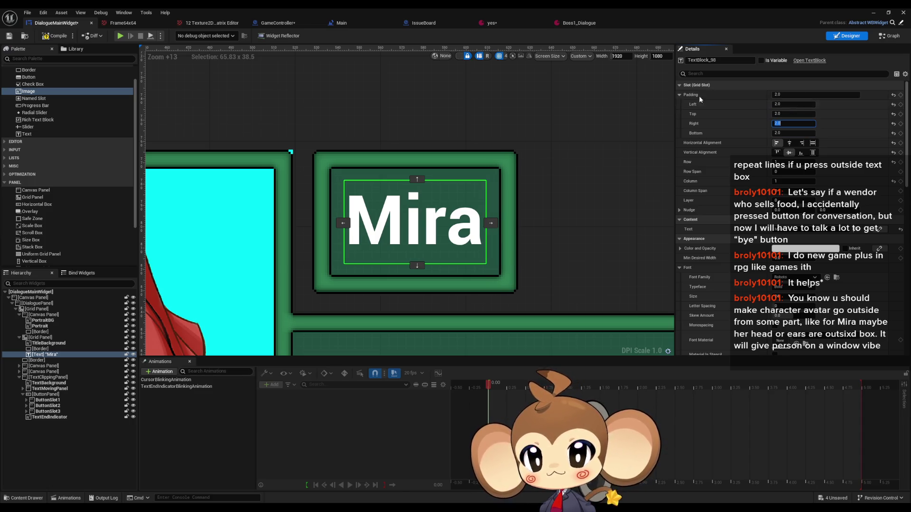
click(516, 112)
click(426, 231)
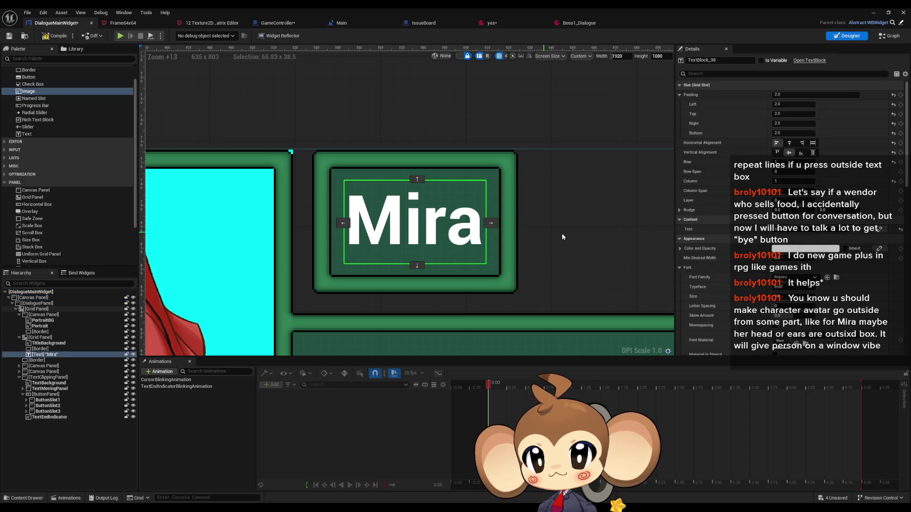
click(797, 229)
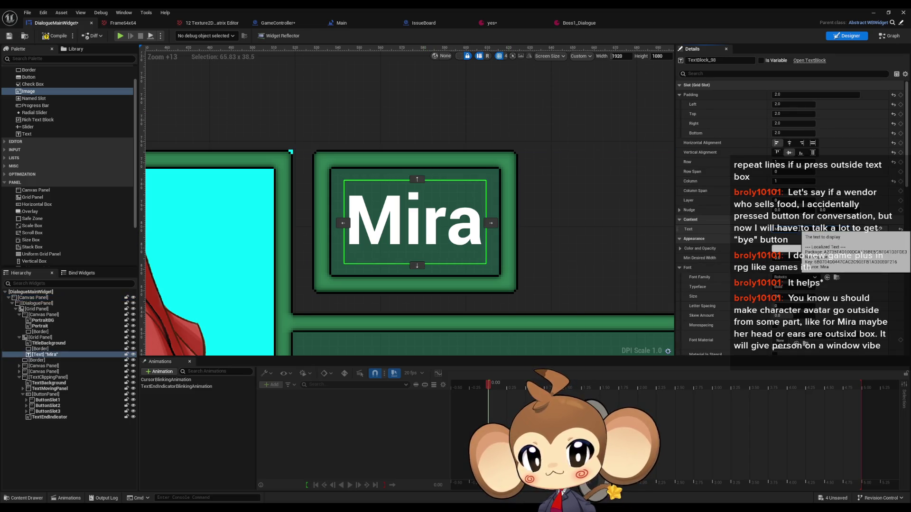
text(aaaaa)
scroll(592, 250, down, 4)
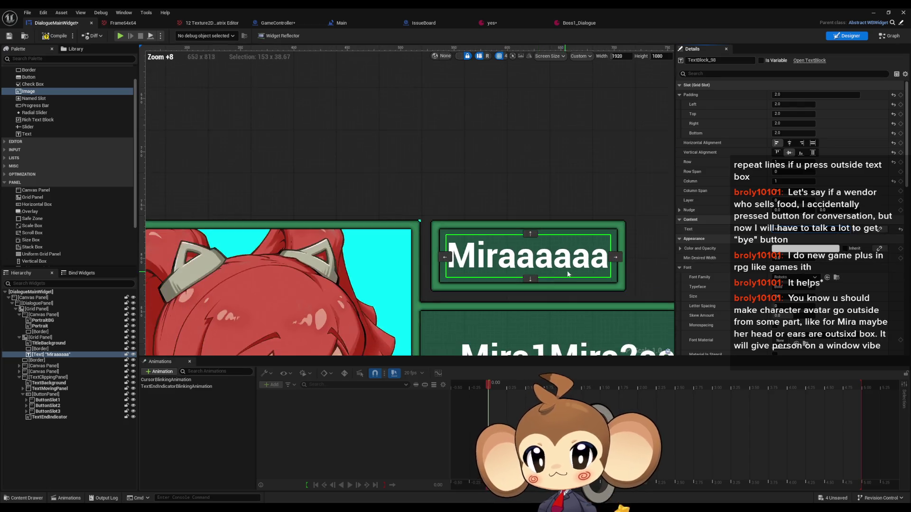
scroll(593, 250, up, 1)
scroll(592, 250, up, 1)
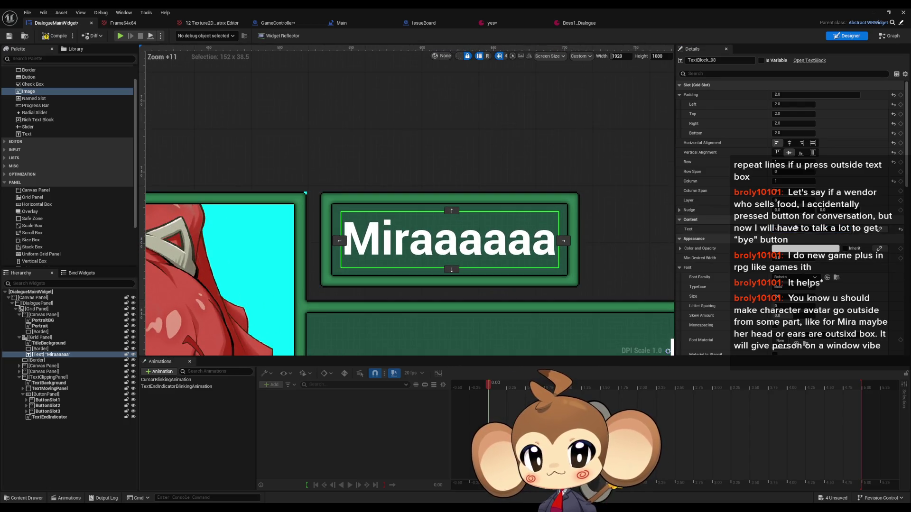
text(aaaaaa)
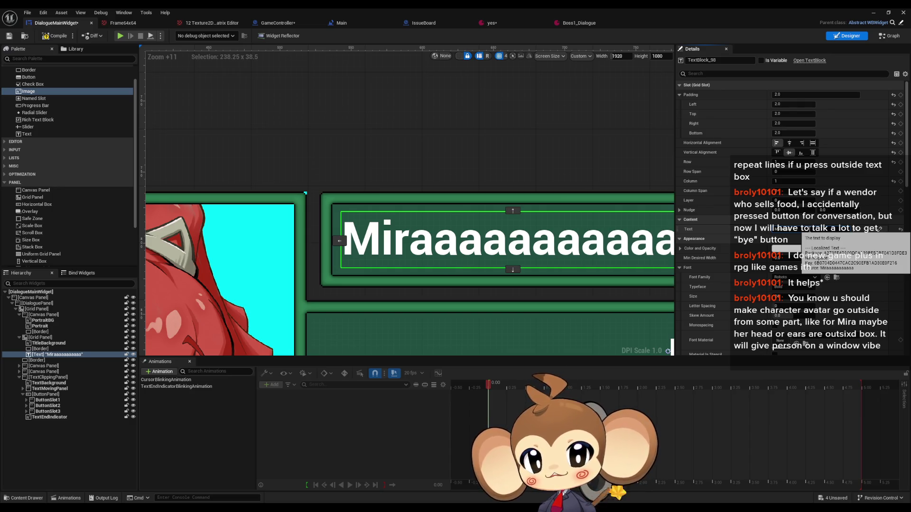
key(Escape)
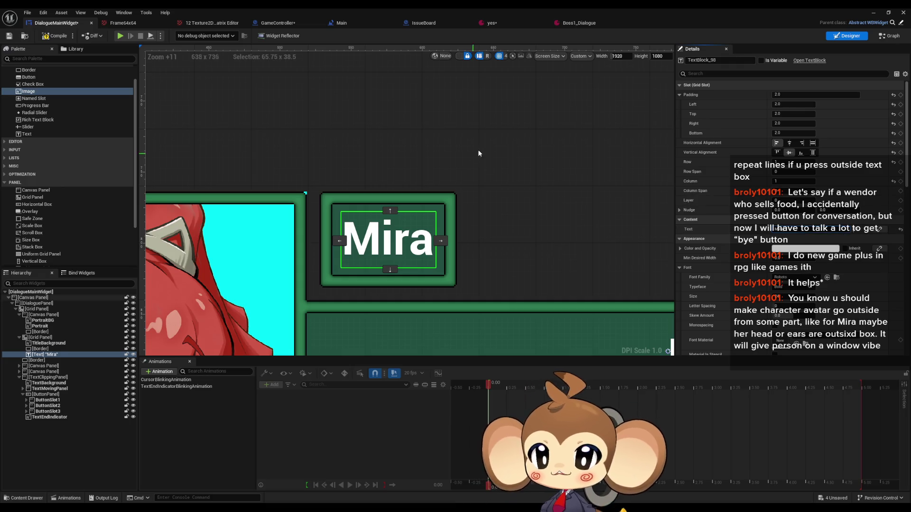
click(481, 146)
scroll(473, 192, down, 4)
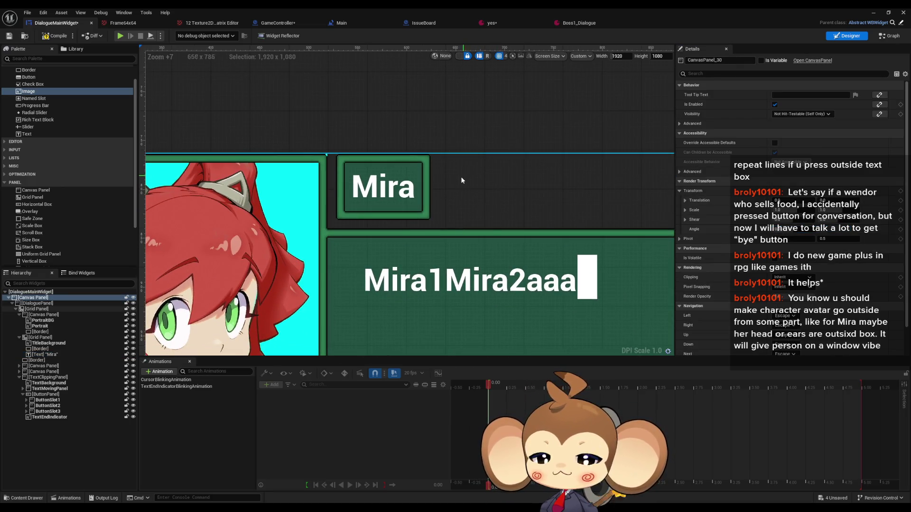
scroll(382, 200, up, 4)
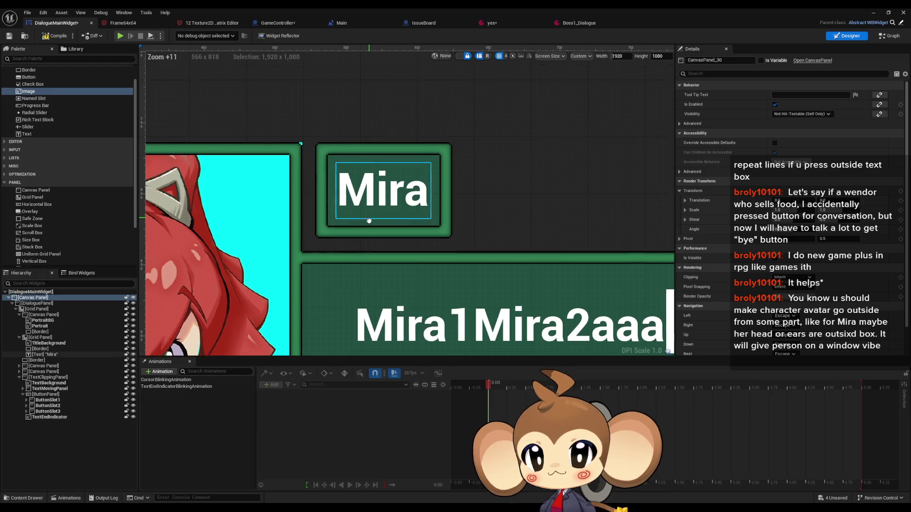
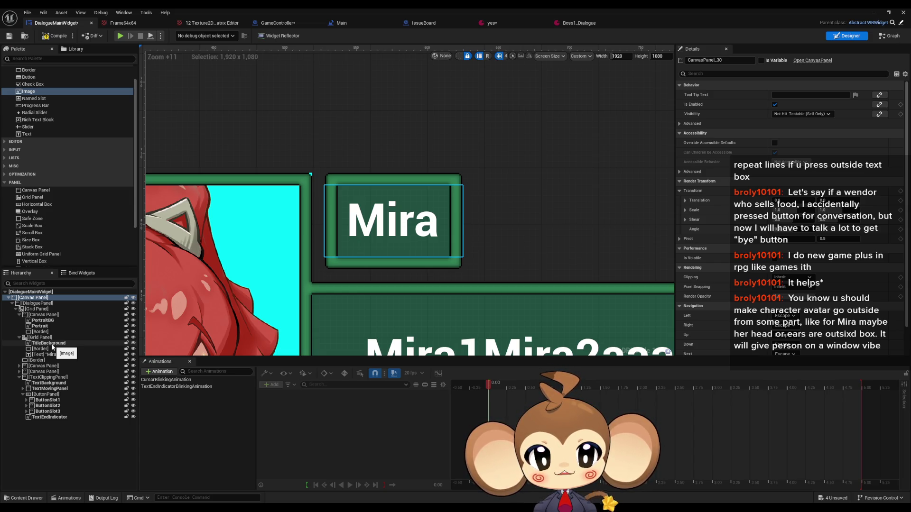
Step: Pan and zoom the design view over the dialogue box, portrait and title, selecting the portrait's border
scroll(363, 180, down, 9)
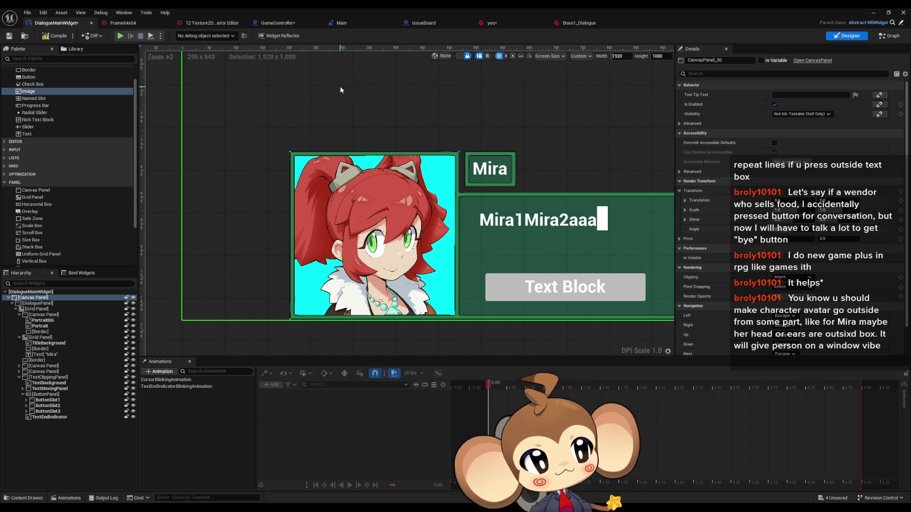
drag(517, 217, 450, 201)
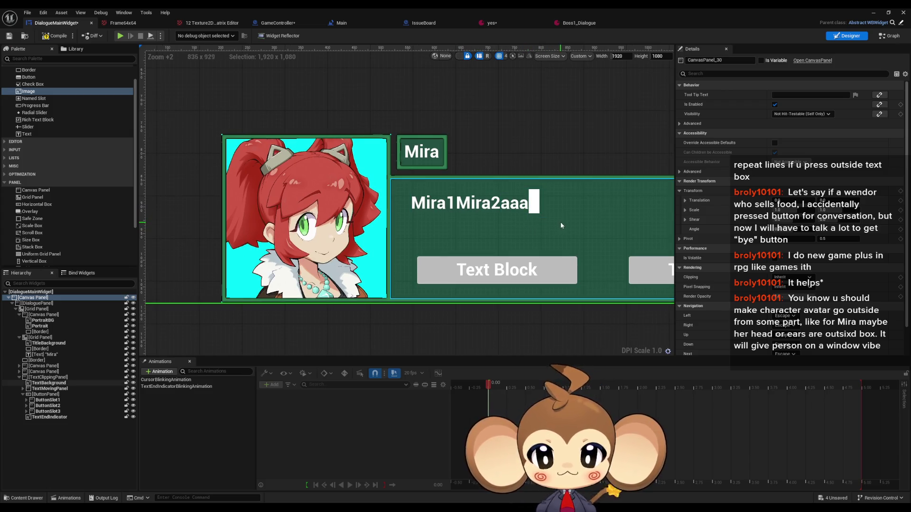
scroll(404, 156, up, 6)
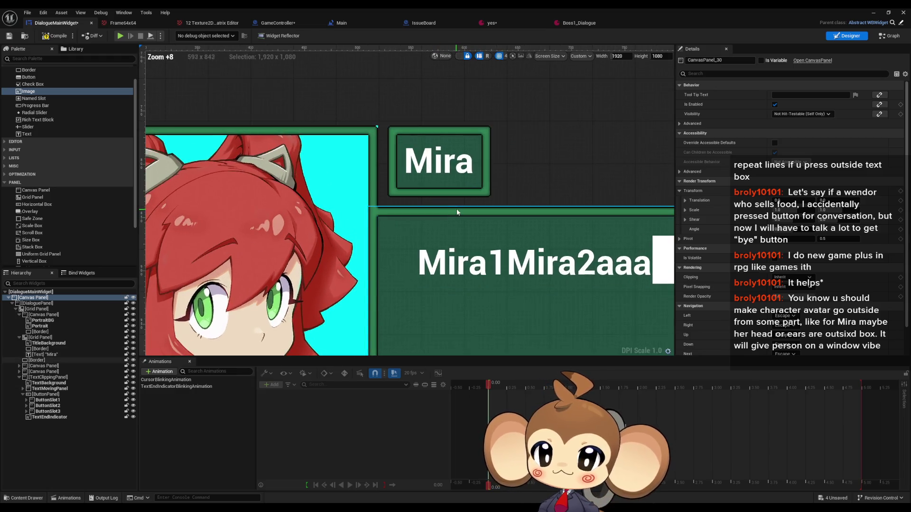
scroll(456, 211, down, 11)
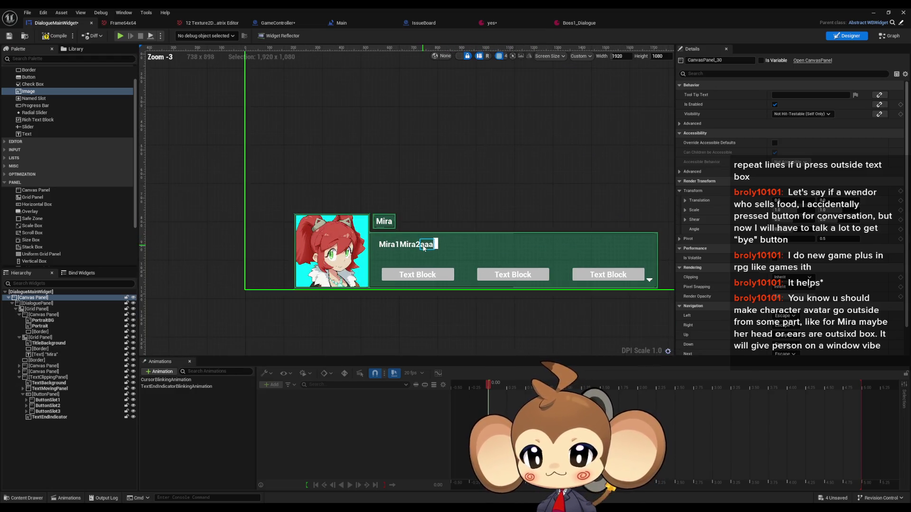
scroll(424, 247, up, 5)
scroll(367, 214, down, 5)
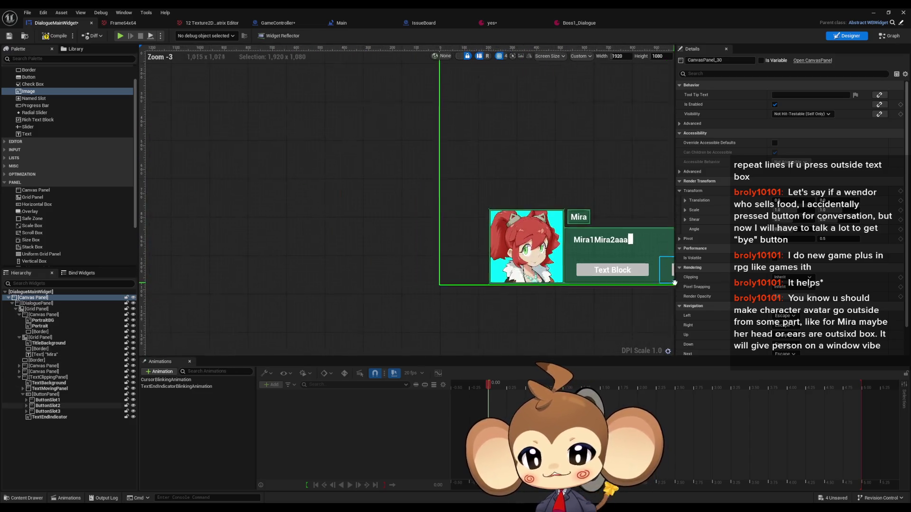
scroll(547, 227, up, 11)
drag(555, 163, 402, 158)
scroll(402, 158, up, 2)
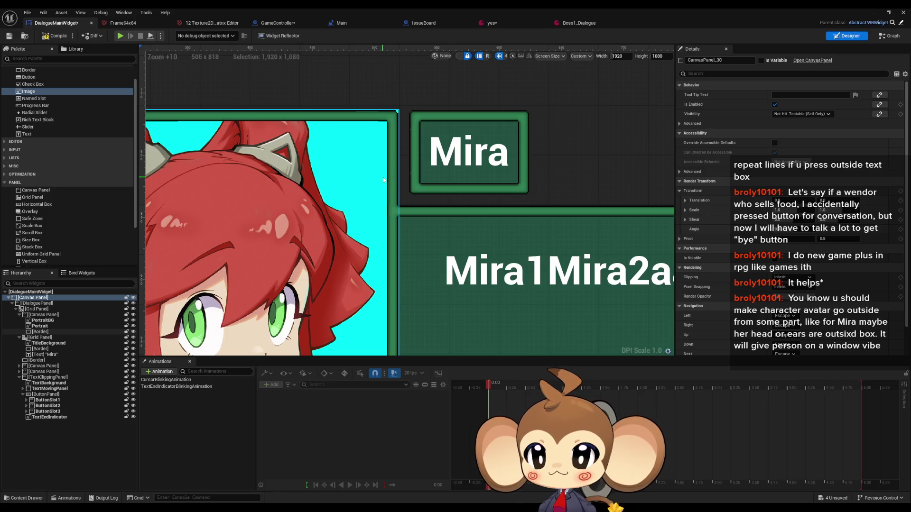
scroll(391, 218, up, 2)
scroll(391, 217, down, 2)
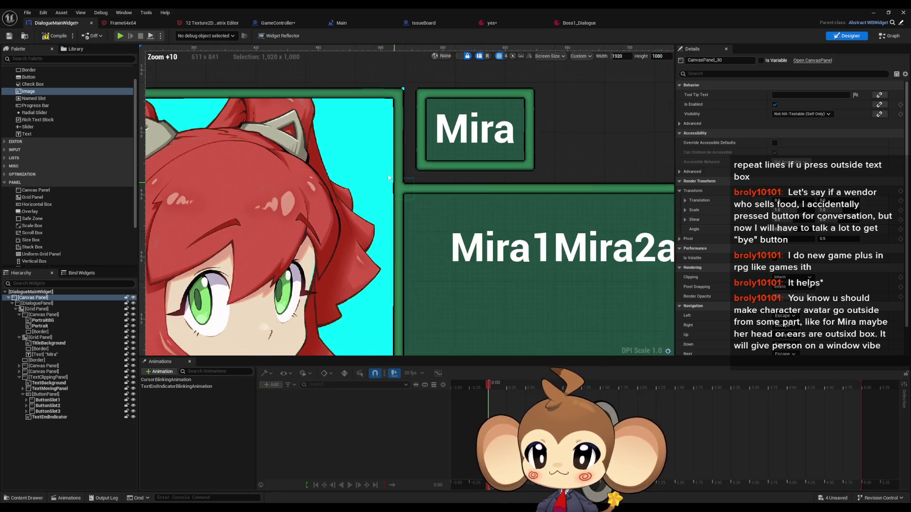
click(376, 174)
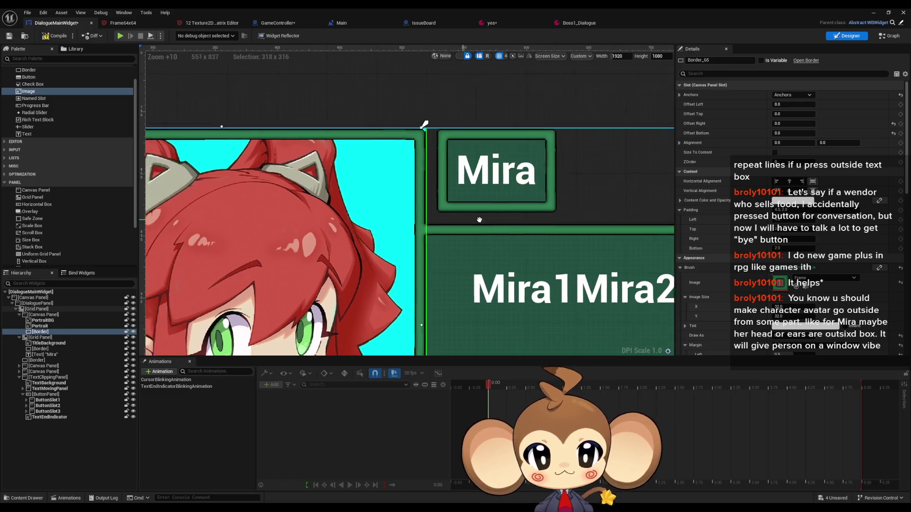
drag(449, 215, 534, 226)
scroll(534, 227, down, 4)
Step: Check Portrait, PortraitBG, the canvas panel and Border in the Hierarchy, then drop in a Grid Panel
click(47, 327)
click(43, 321)
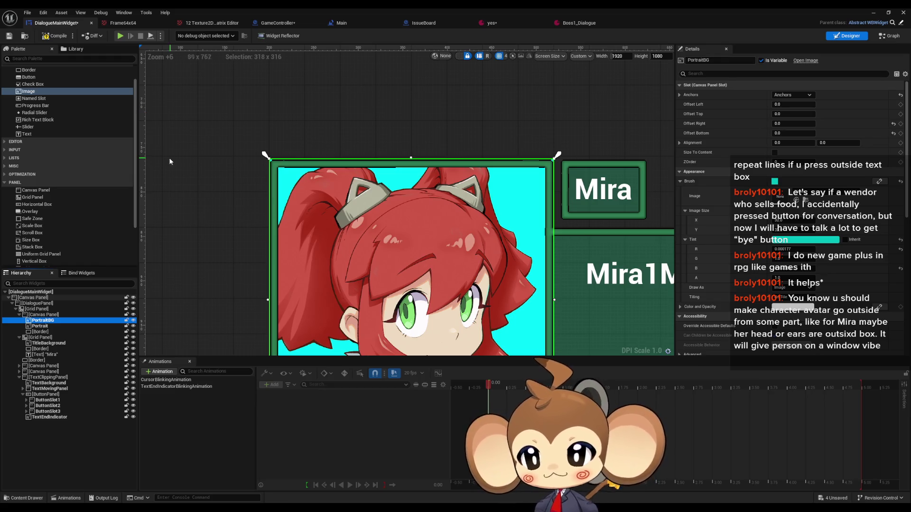
click(53, 316)
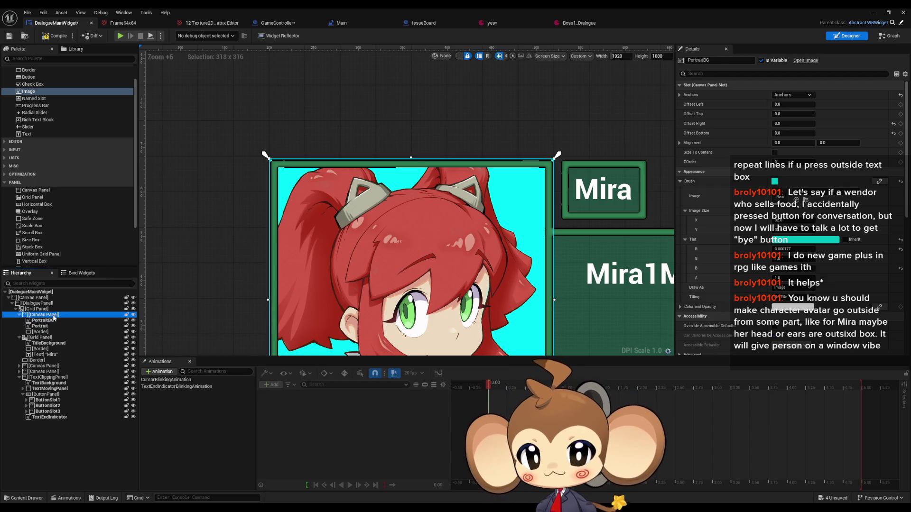
scroll(319, 260, down, 6)
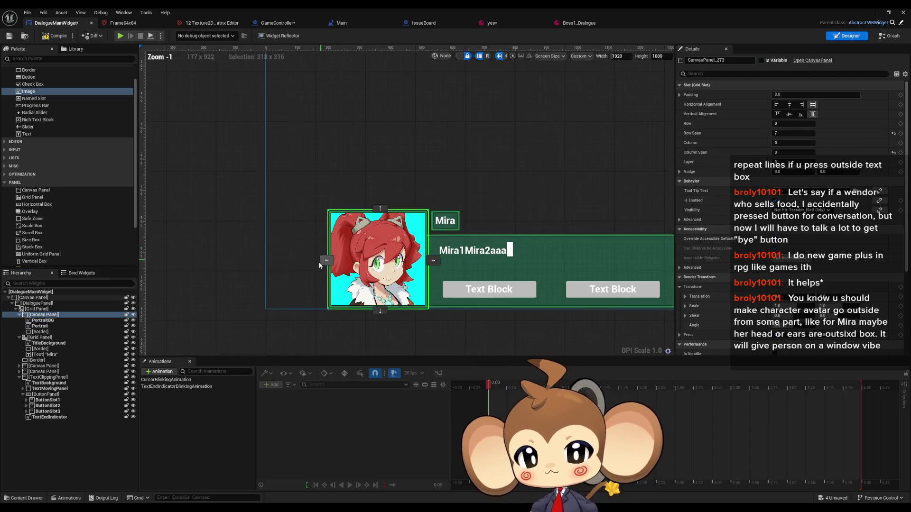
scroll(325, 266, up, 4)
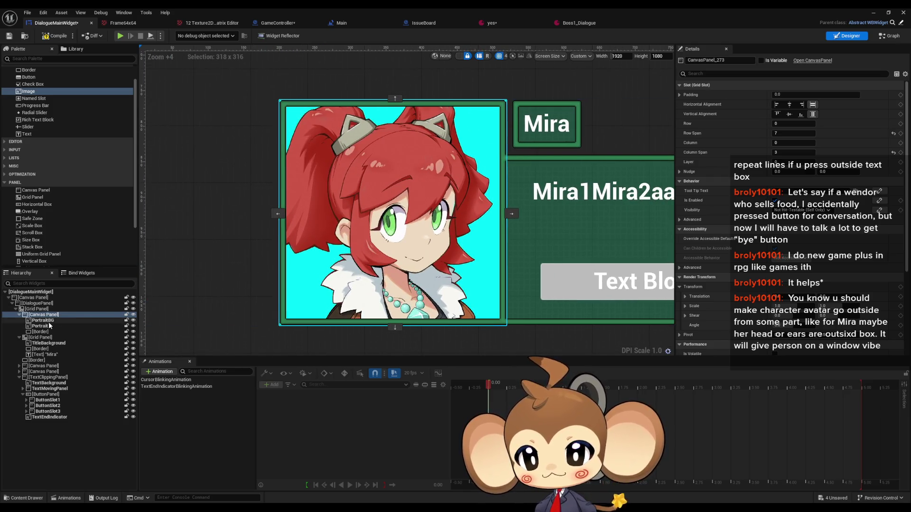
click(50, 326)
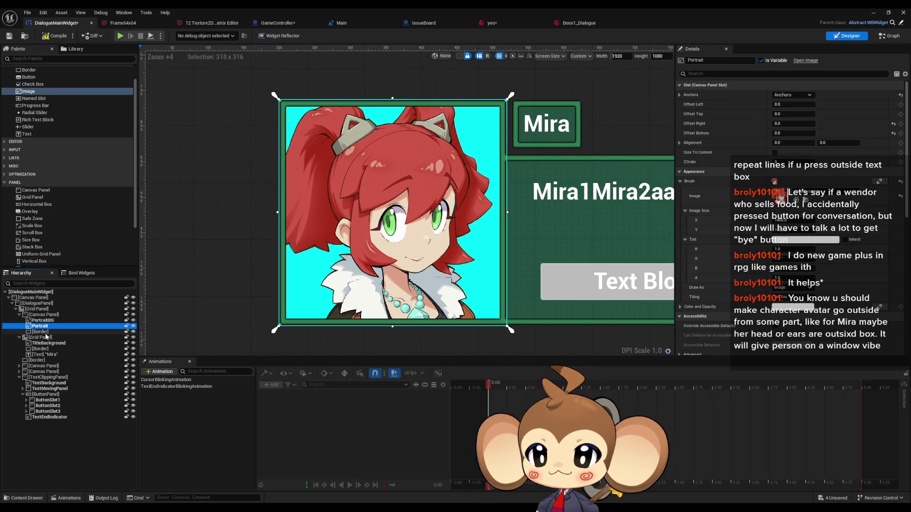
click(46, 332)
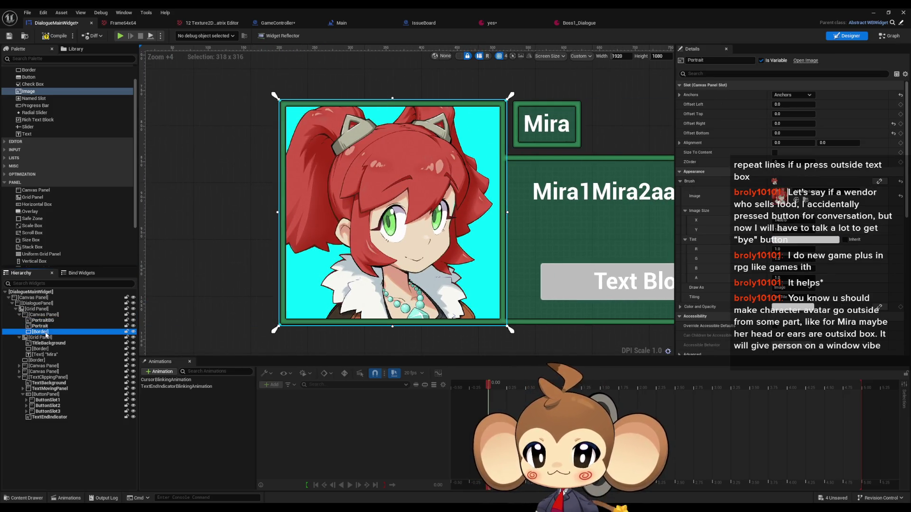
click(47, 315)
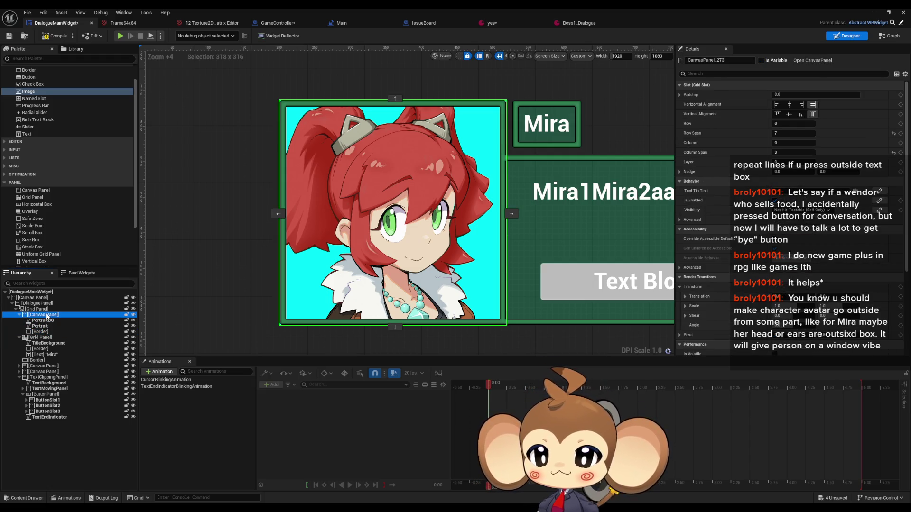
click(45, 332)
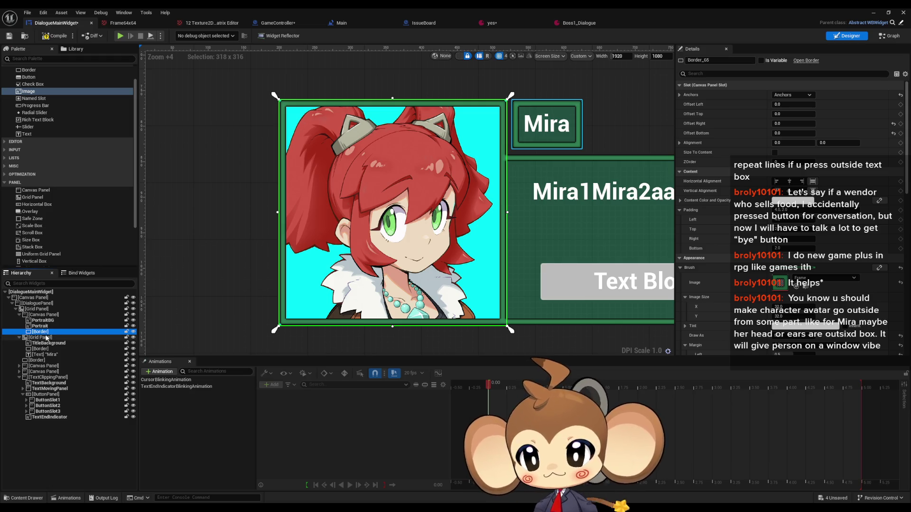
mouse_move(37, 197)
mouse_down()
mouse_move(52, 306)
mouse_move(43, 315)
mouse_up()
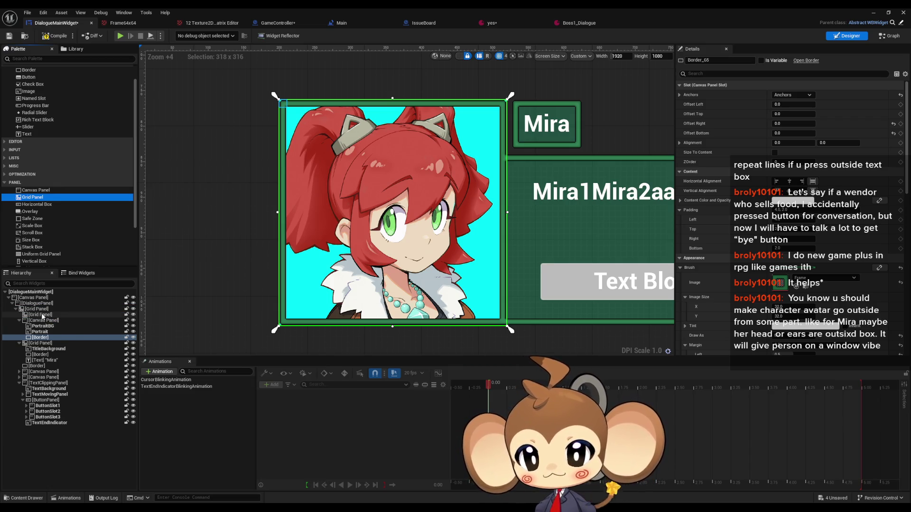
Step: Set the new Grid Panel's Row Span to 7 and Column Span to 2
click(43, 315)
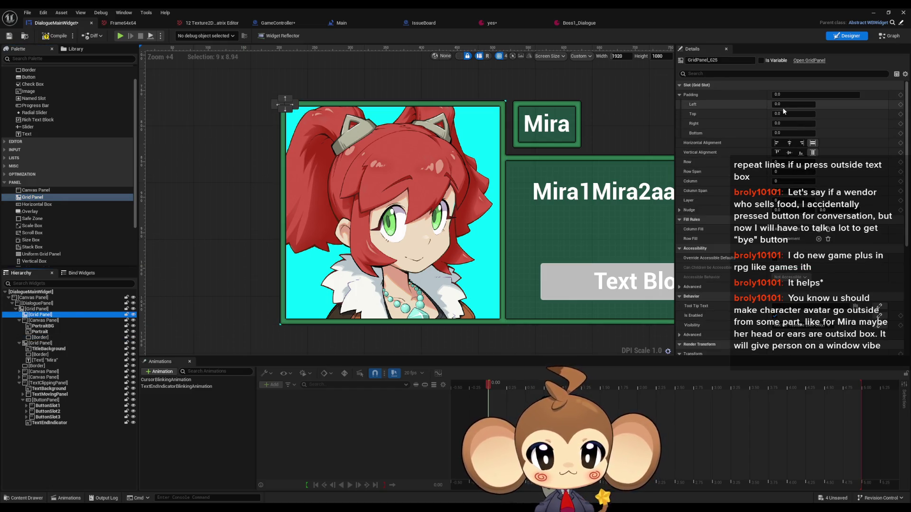
click(788, 172)
text(3)
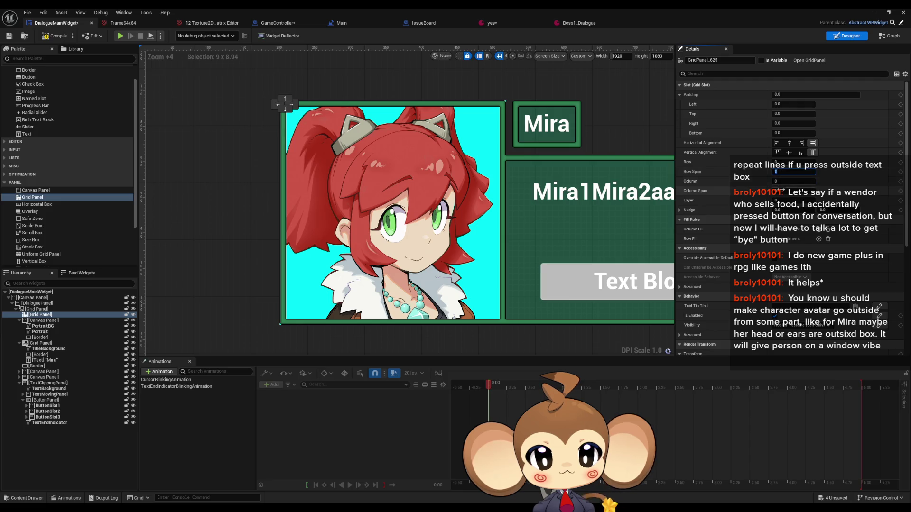
key(Return)
click(787, 191)
text(2)
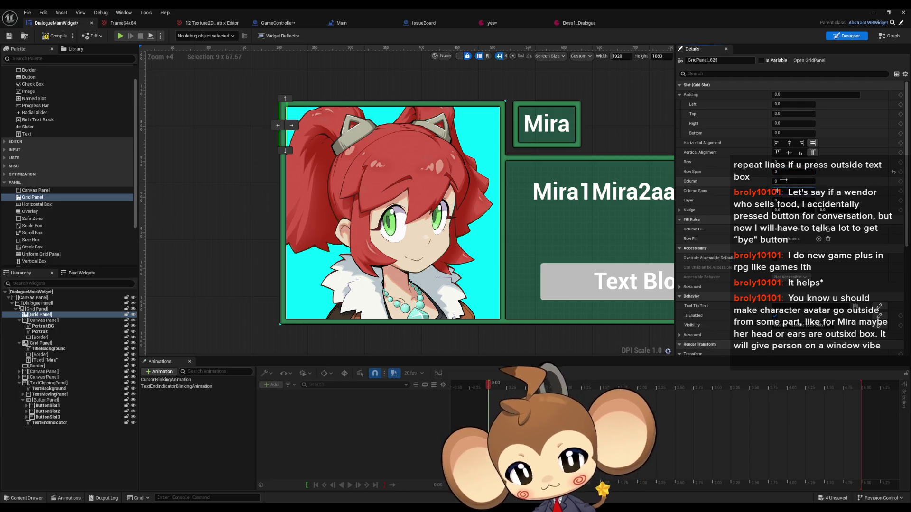
key(Return)
click(780, 174)
text(7)
key(Return)
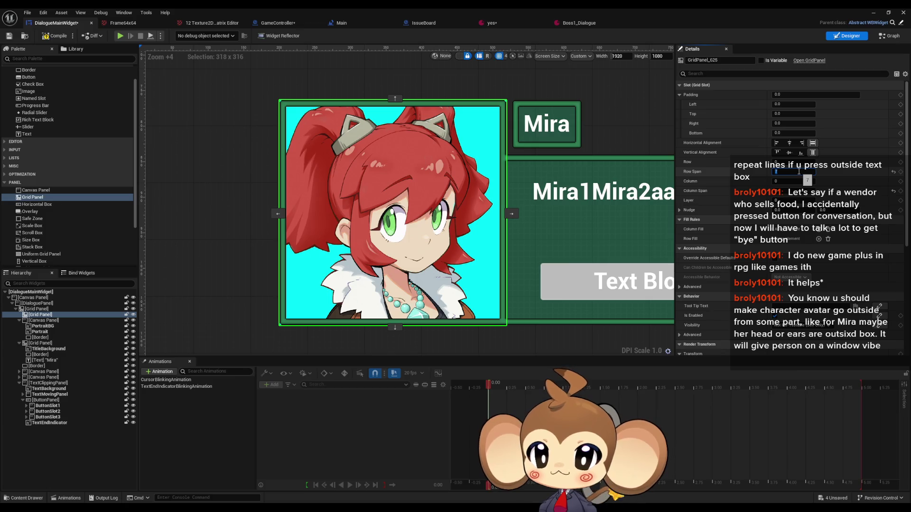
scroll(86, 119, down, 1)
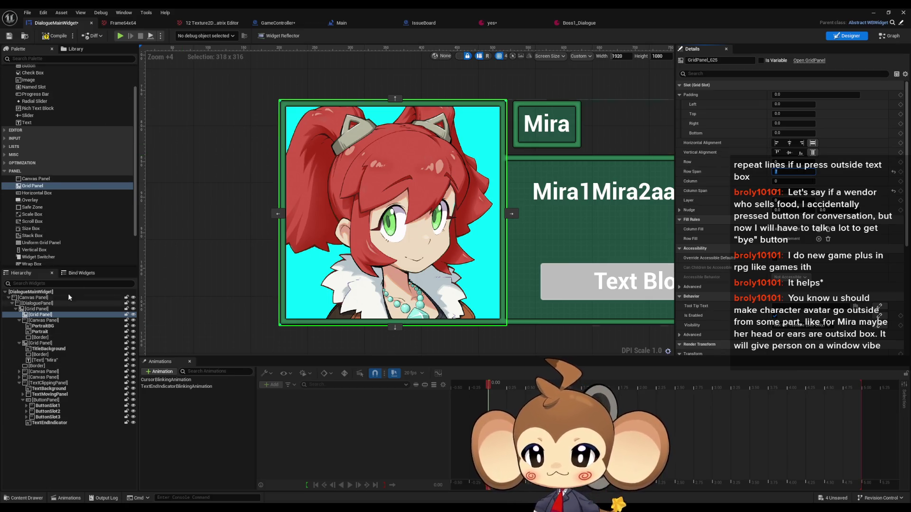
scroll(91, 167, up, 2)
click(44, 326)
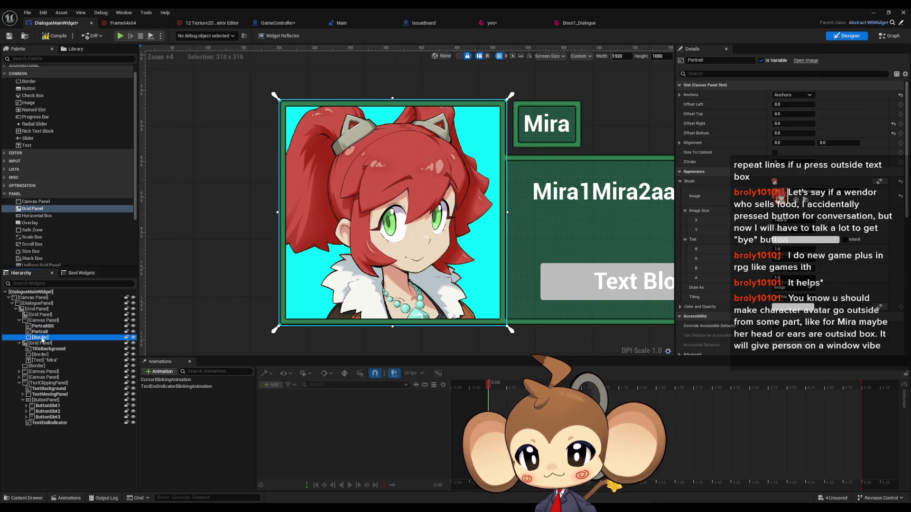
Step: Move the portrait's Border into the new Grid Panel
click(41, 338)
drag(41, 339, 40, 319)
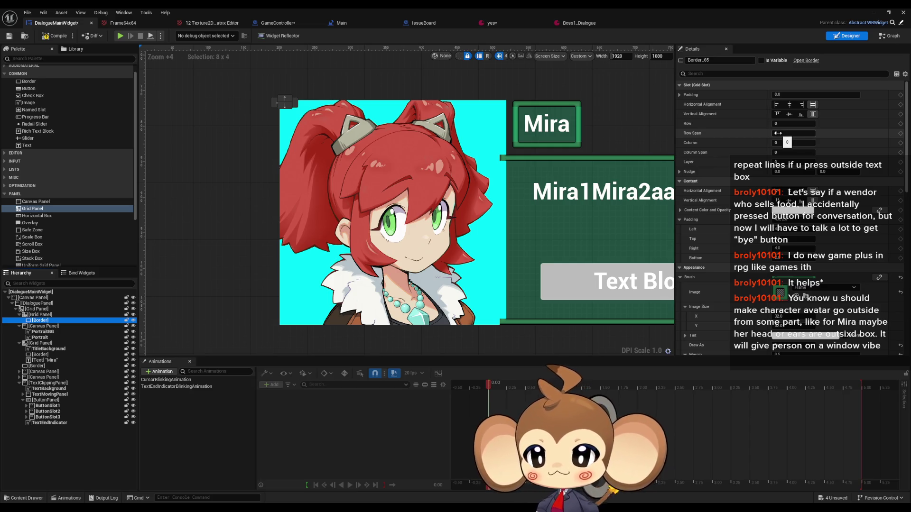
click(41, 315)
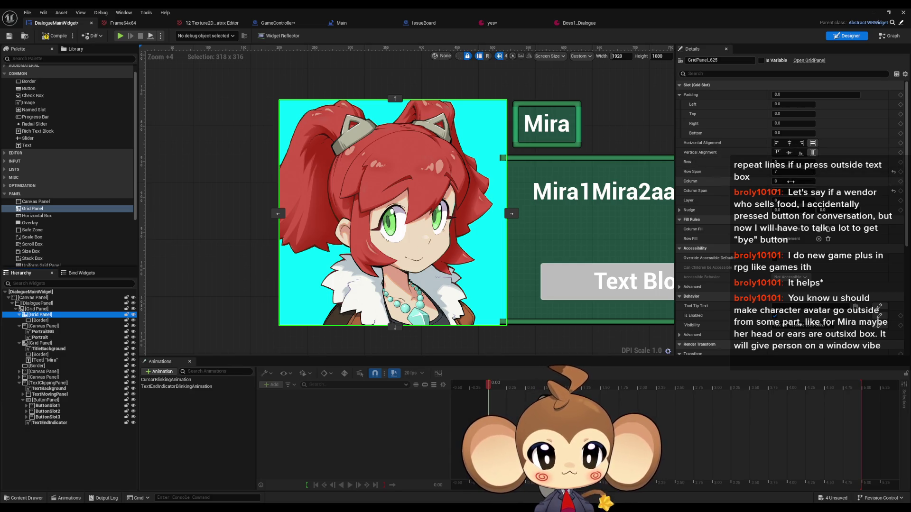
Step: Give the Grid Panel three Column Fill and three Row Fill entries, with Index[1] of each set to 300
click(819, 232)
click(820, 232)
click(820, 270)
click(819, 269)
click(819, 269)
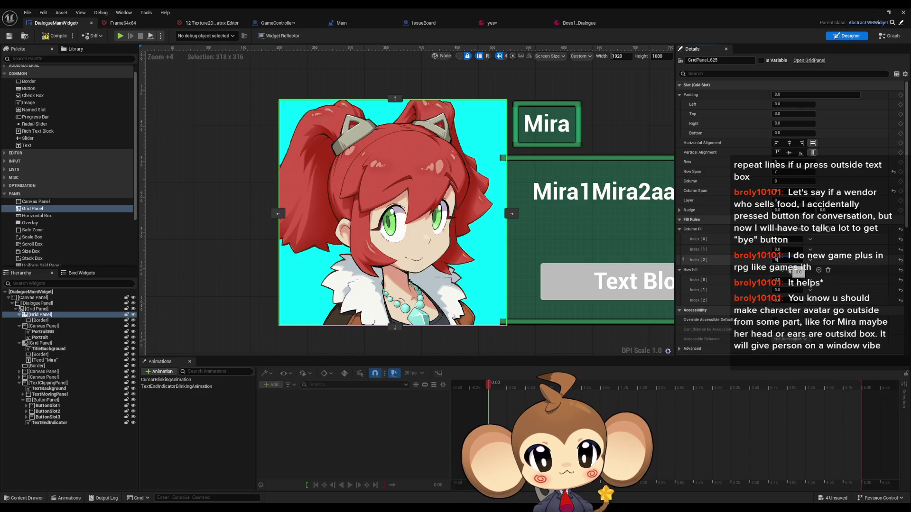
click(780, 290)
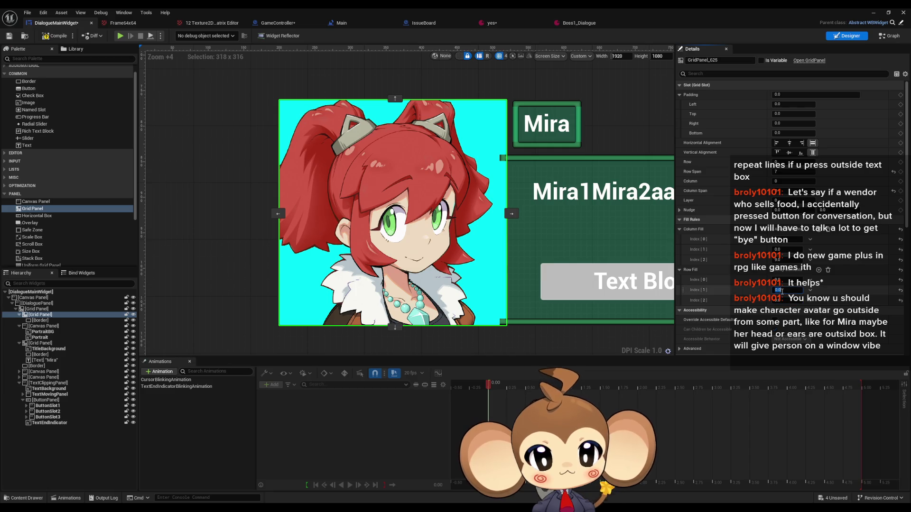
text(300)
click(787, 250)
text(300)
key(Return)
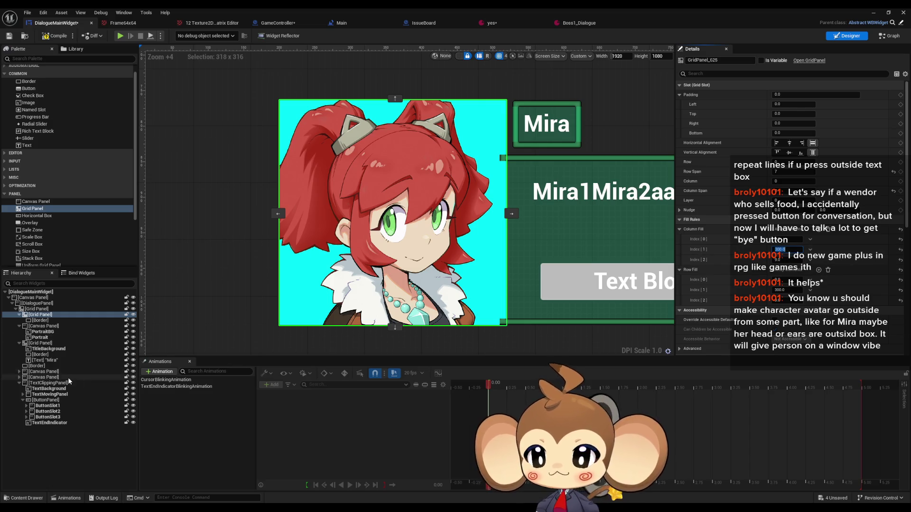
click(40, 321)
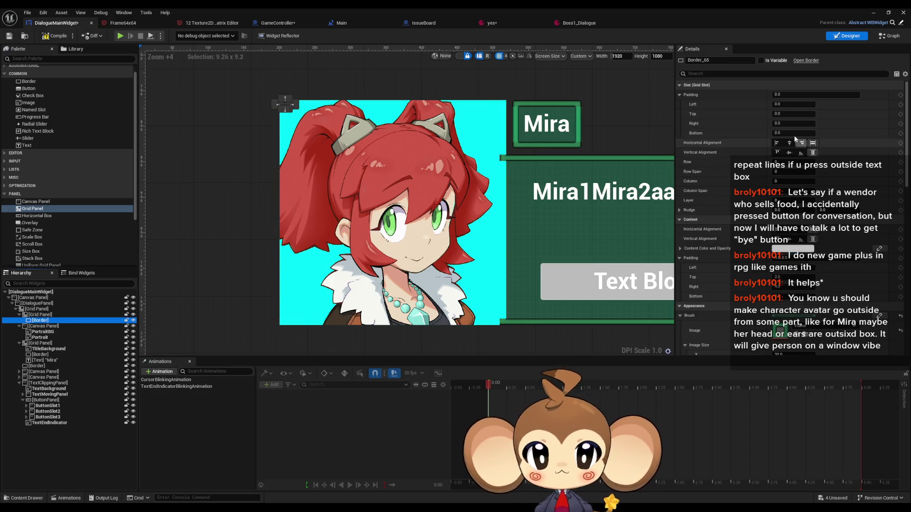
Step: Reorder the grid panel and portrait canvas panel in the Hierarchy, briefly toggling Portrait's visibility
drag(42, 326, 42, 312)
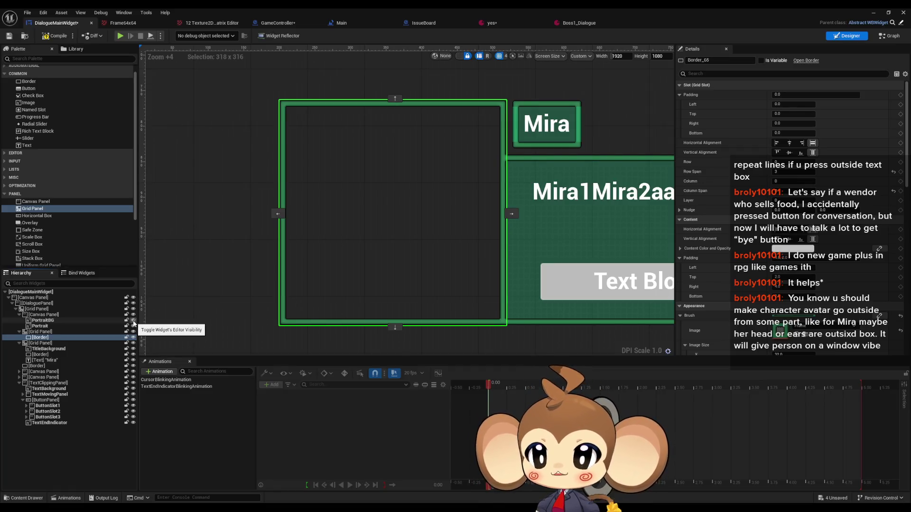
click(38, 315)
drag(35, 324, 37, 343)
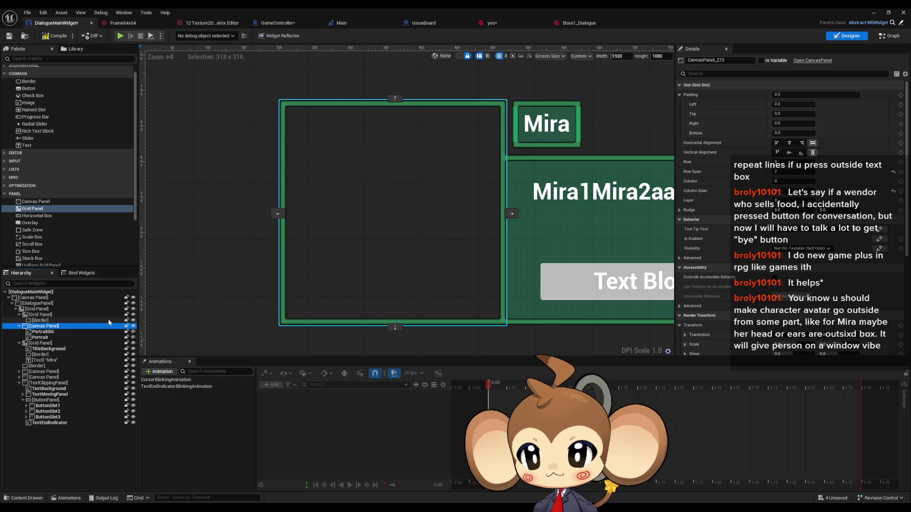
click(134, 337)
click(133, 337)
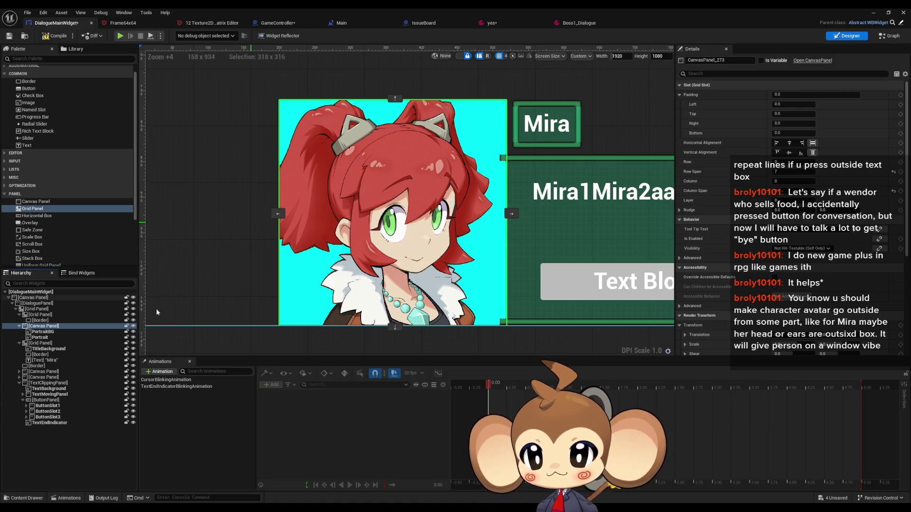
Step: Drag PortraitBG out of the inner canvas panel directly into the Grid Panel
click(45, 332)
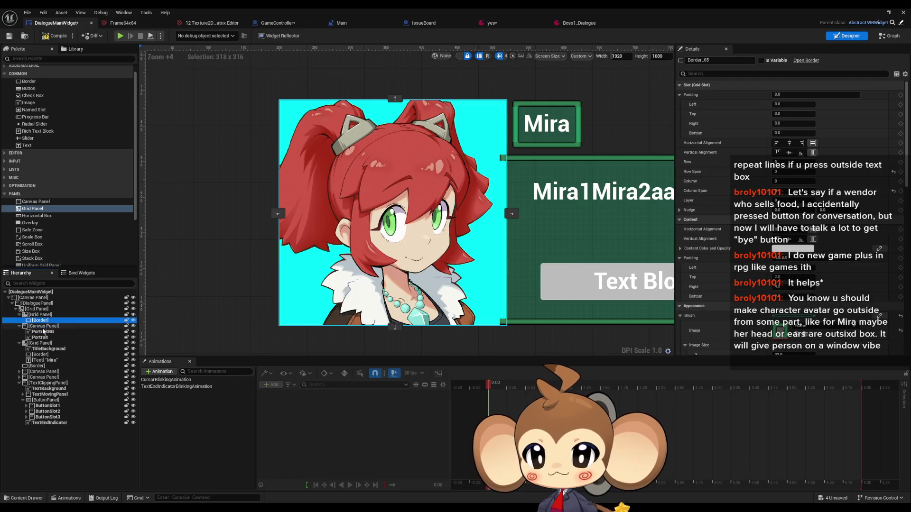
drag(44, 334, 41, 332)
click(42, 326)
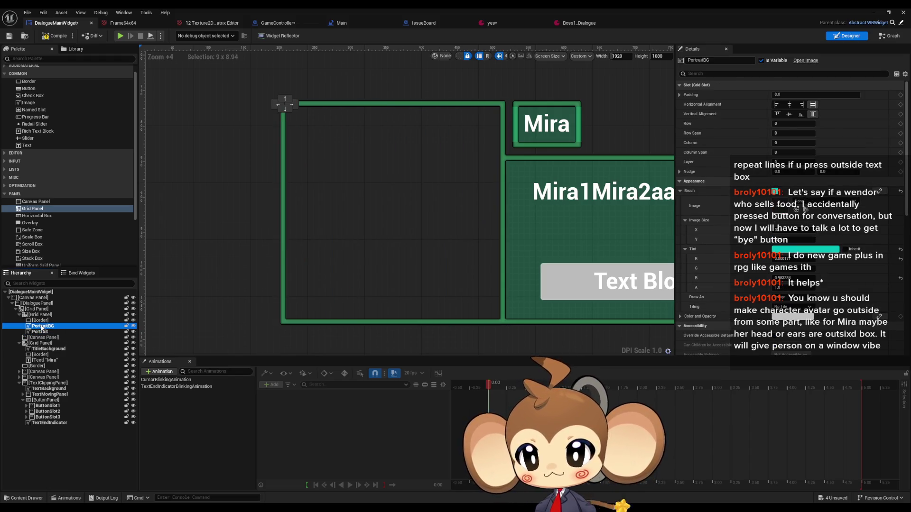
Step: Set PortraitBG's grid Row to 1 and Column to 1
click(778, 124)
text(1)
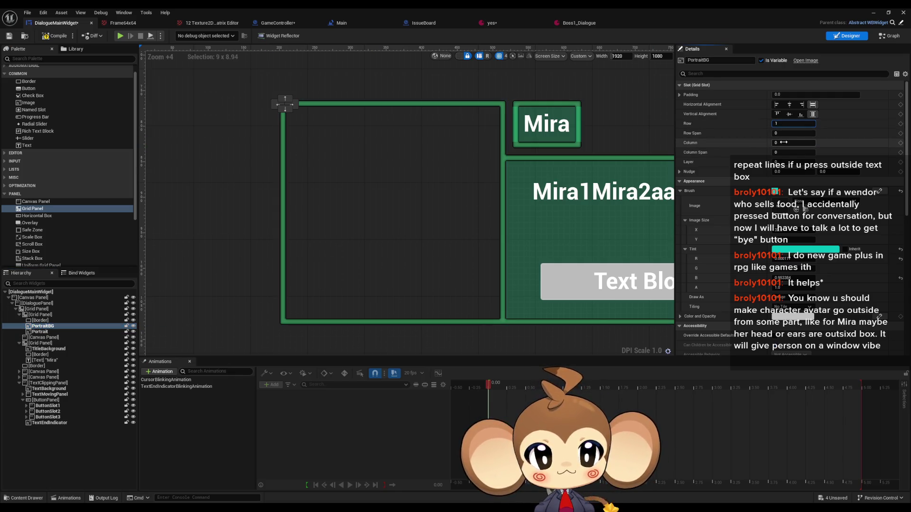
click(790, 142)
text(1)
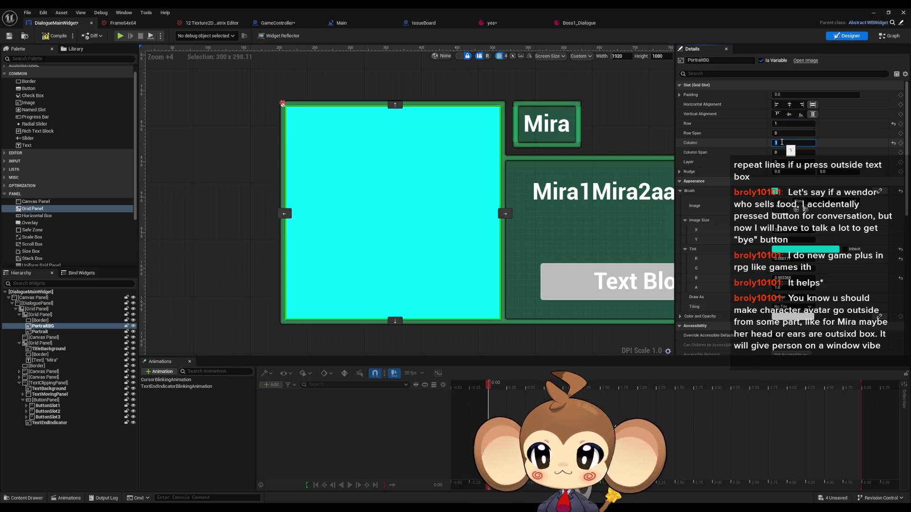
Step: Set the Portrait image's grid Row to 1
click(61, 332)
scroll(264, 76, up, 3)
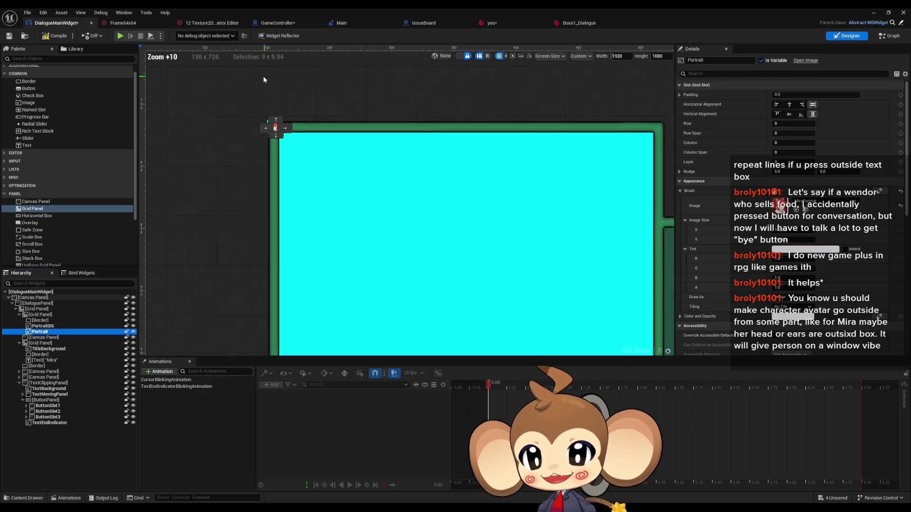
click(233, 132)
scroll(363, 149, up, 8)
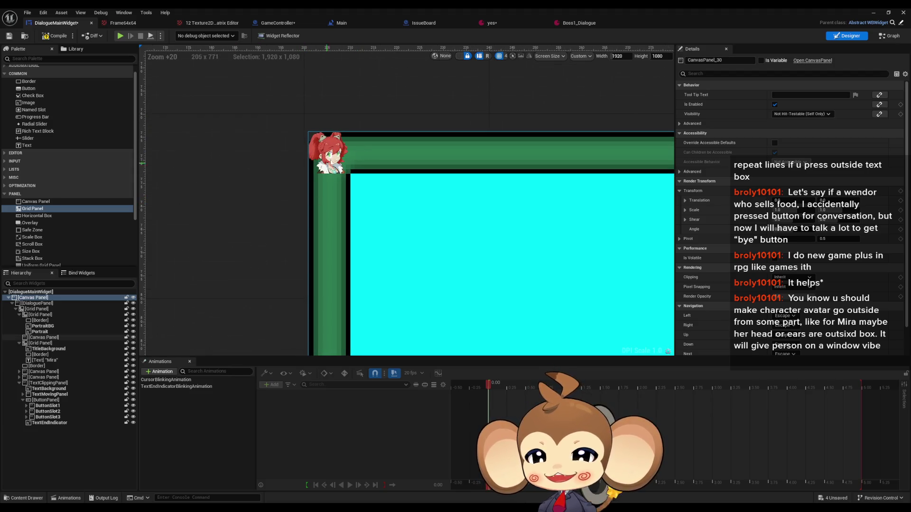
scroll(471, 204, down, 5)
scroll(362, 140, down, 2)
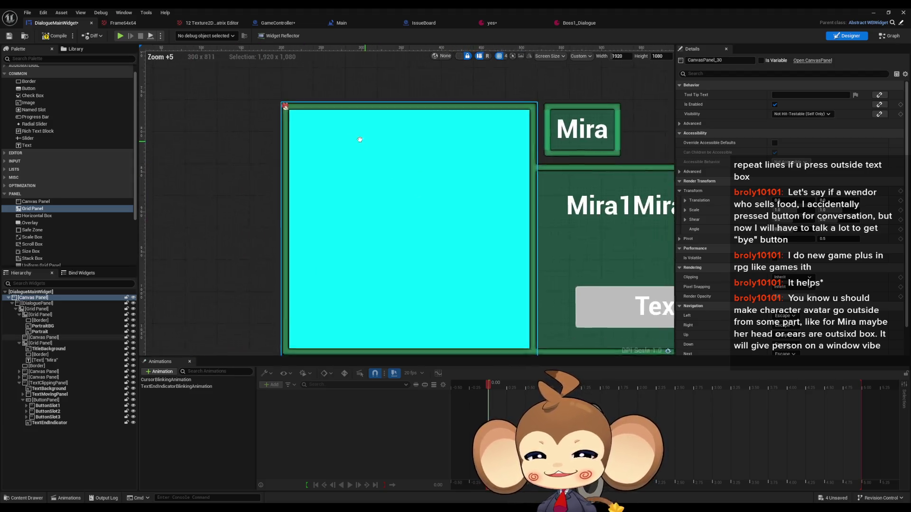
click(47, 333)
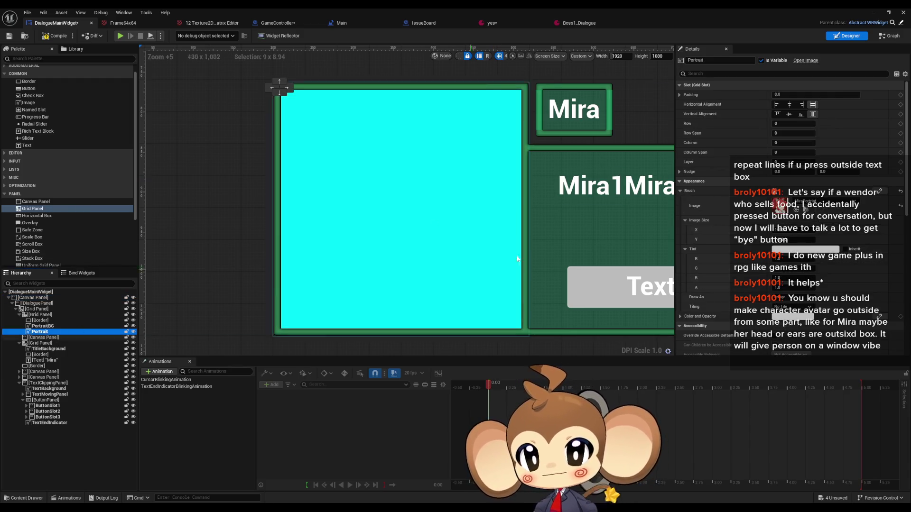
click(784, 125)
text(1)
key(Tab)
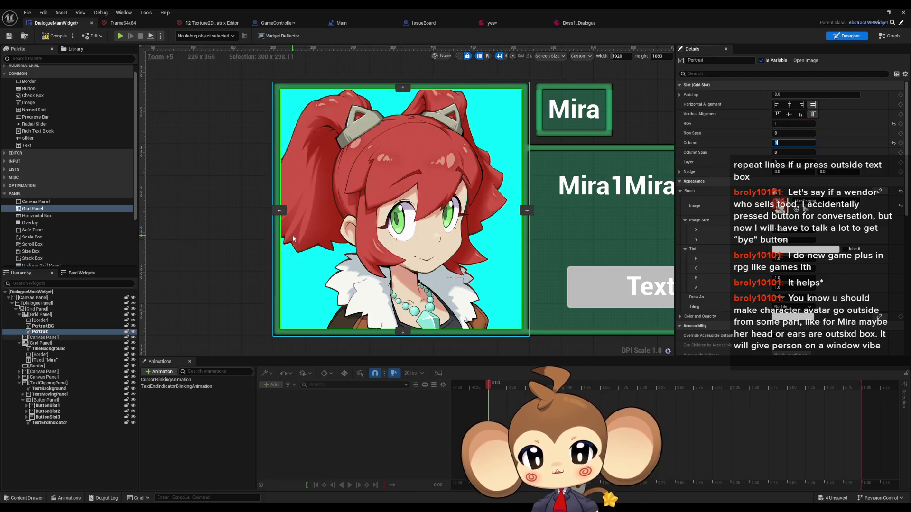
Step: Select the root and inner canvas panels to check the restored cyan backdrop and portrait
click(218, 210)
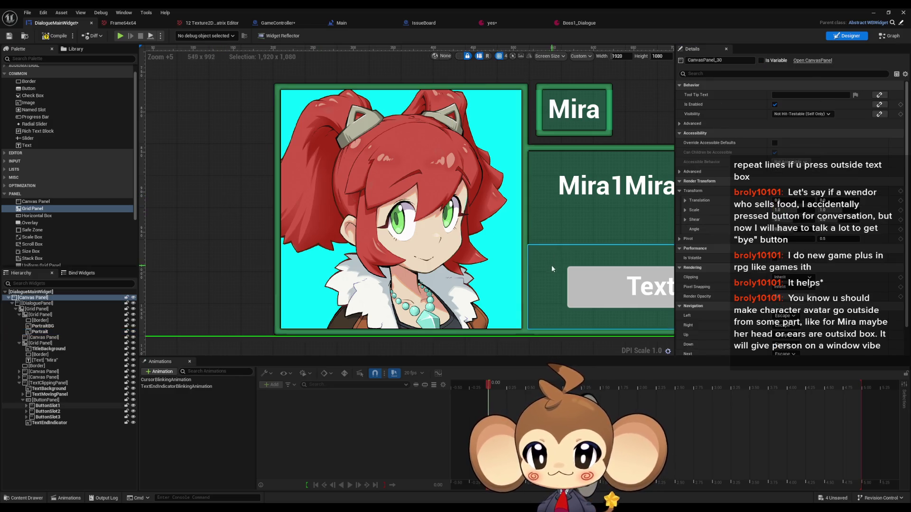
click(45, 337)
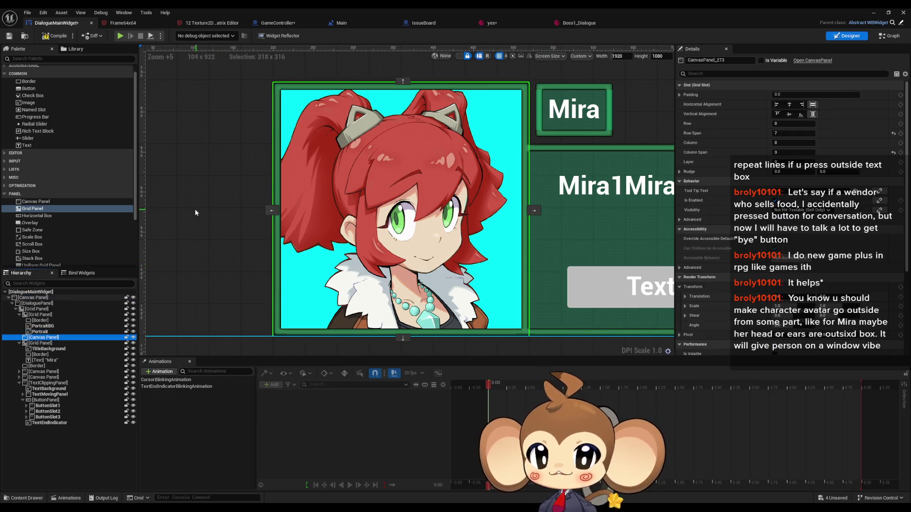
click(176, 216)
scroll(244, 207, down, 5)
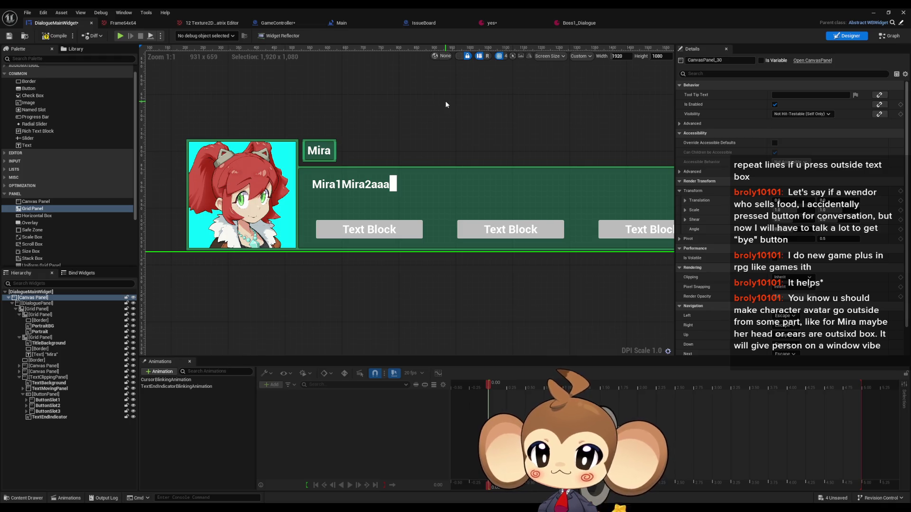
scroll(304, 203, up, 11)
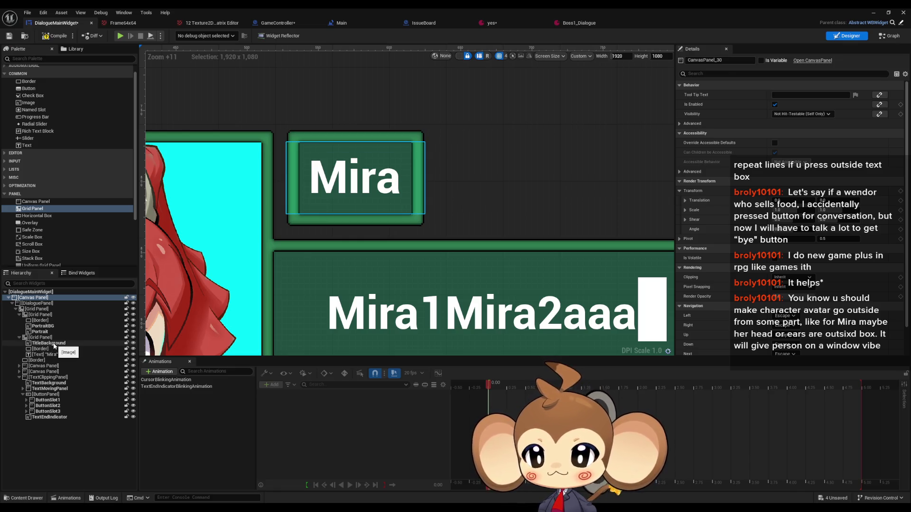
click(53, 343)
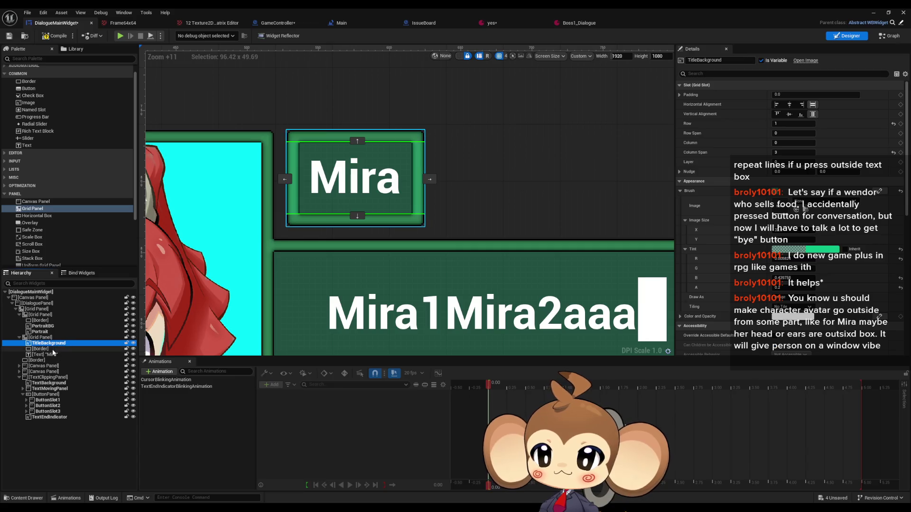
mouse_move(49, 343)
mouse_down()
mouse_move(46, 359)
mouse_move(42, 343)
mouse_up()
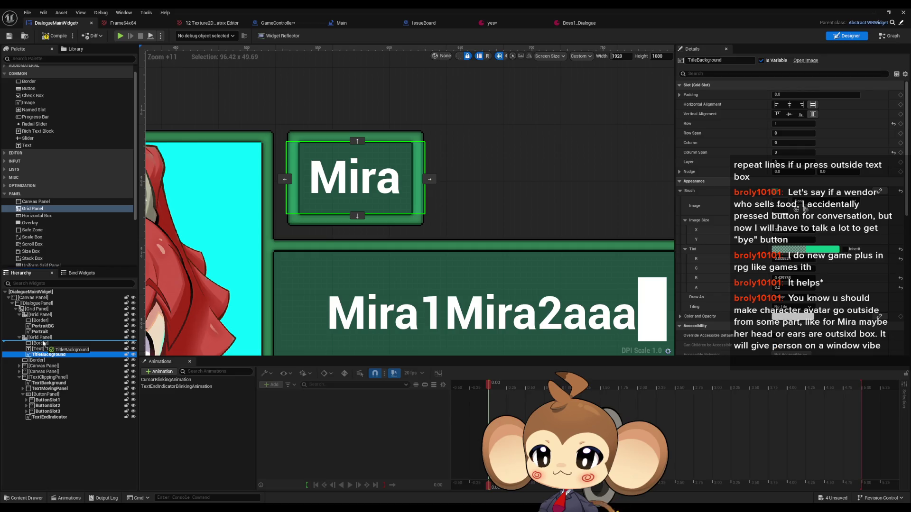
click(486, 138)
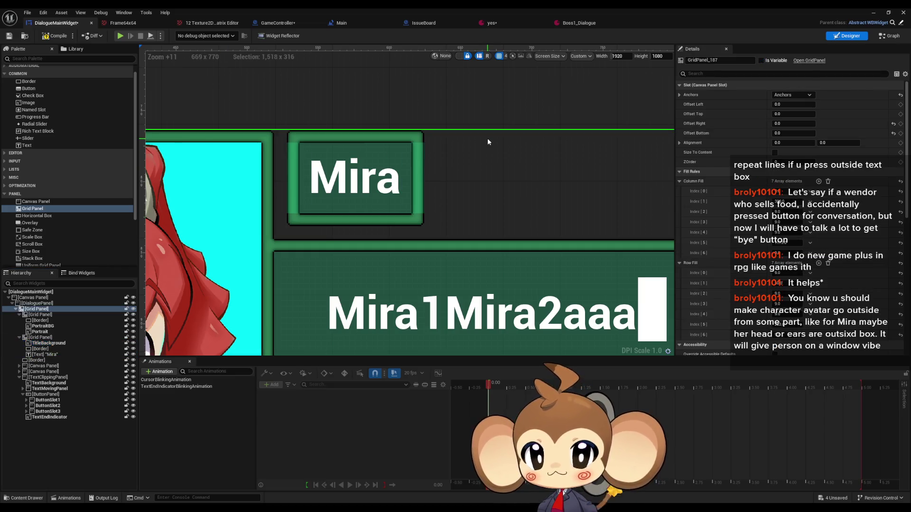
click(42, 343)
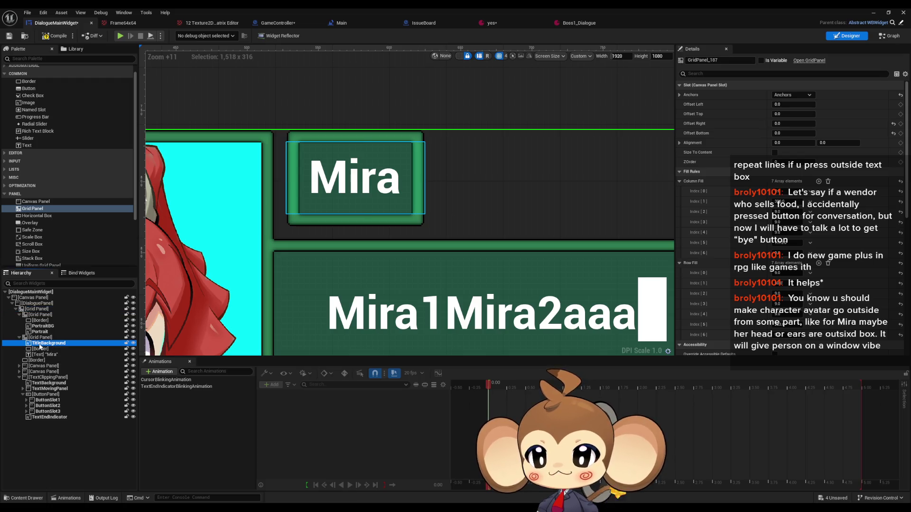
click(429, 213)
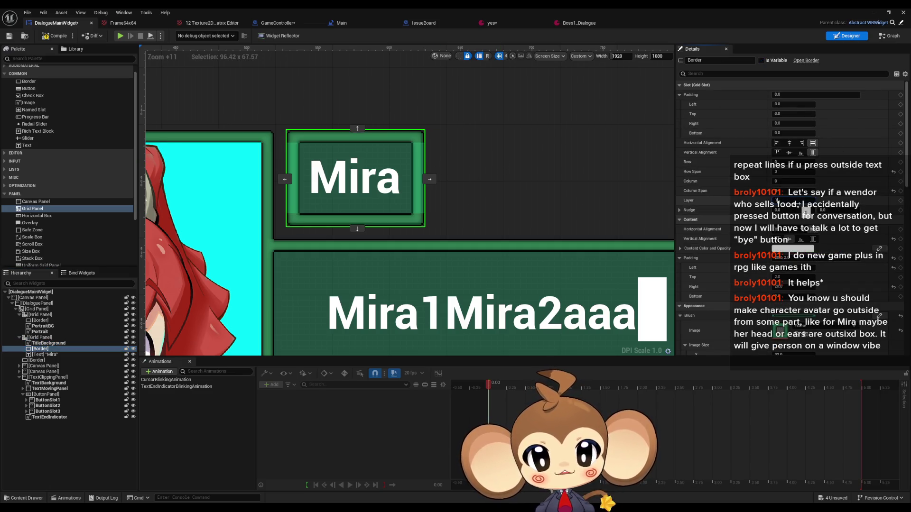
click(53, 354)
click(786, 200)
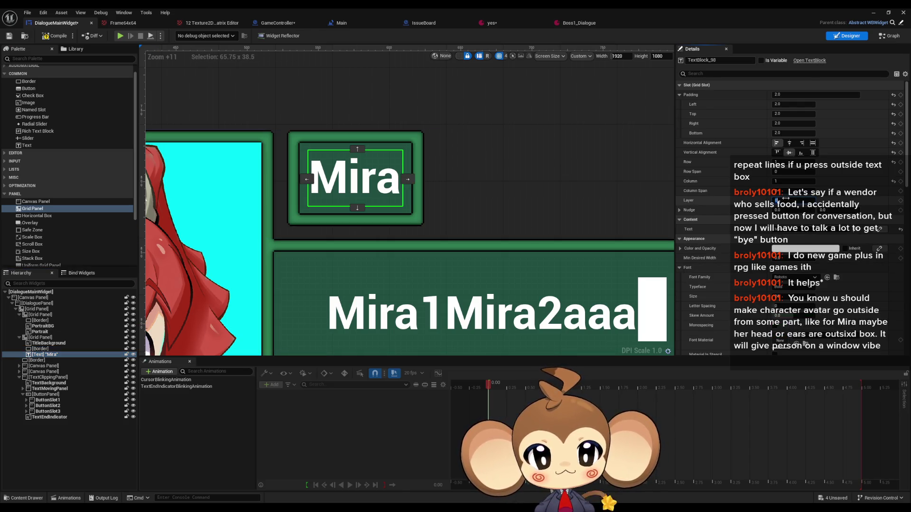
click(514, 123)
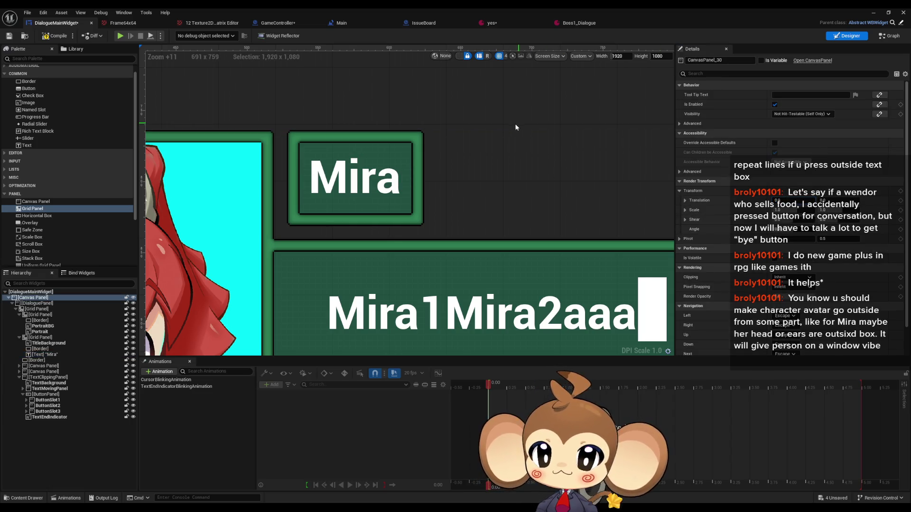
click(42, 332)
key(Up)
key(Up)
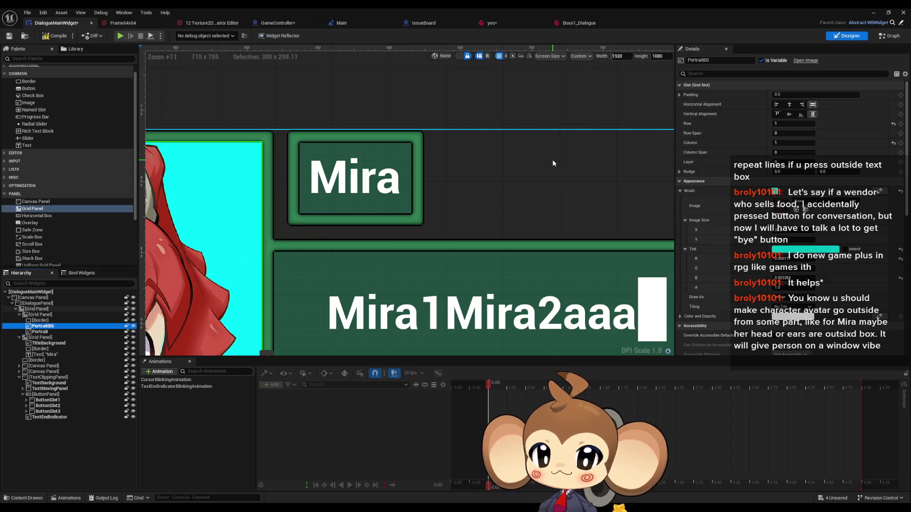
key(Up)
key(Down)
key(Down)
key(Down)
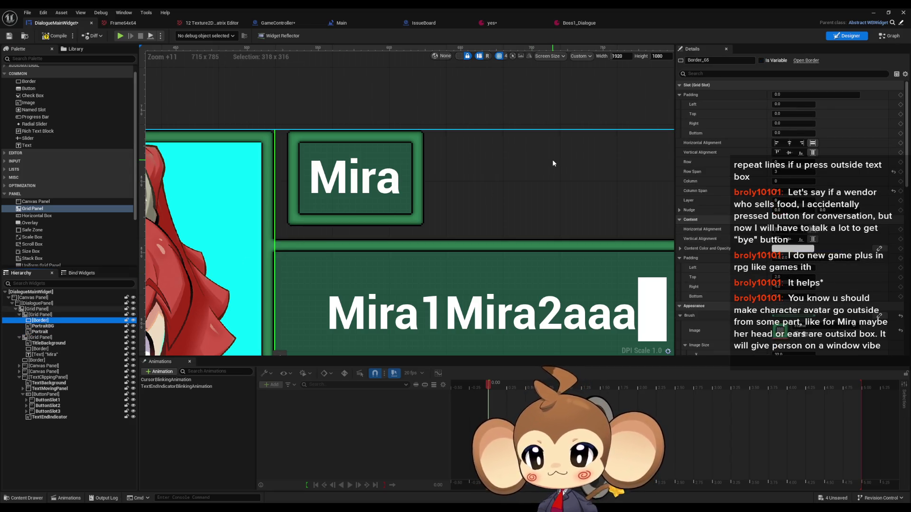
key(Up)
key(Up)
key(Down)
key(Down)
key(Down)
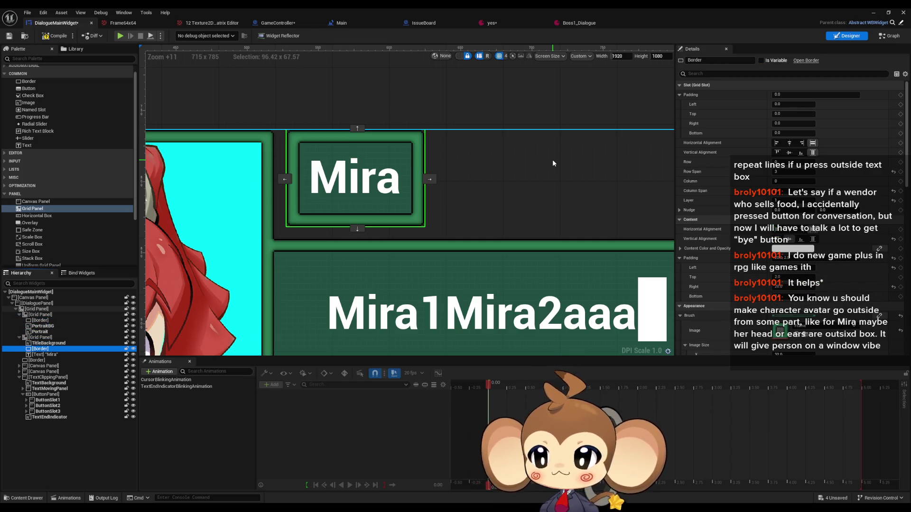
key(Down)
key(Up)
key(Up)
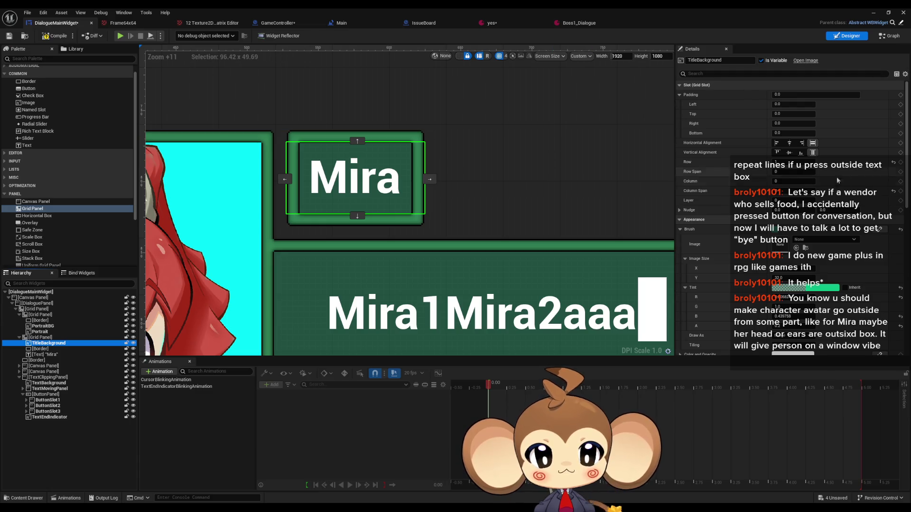
Step: Set TitleBackground's grid Column to 1
click(785, 191)
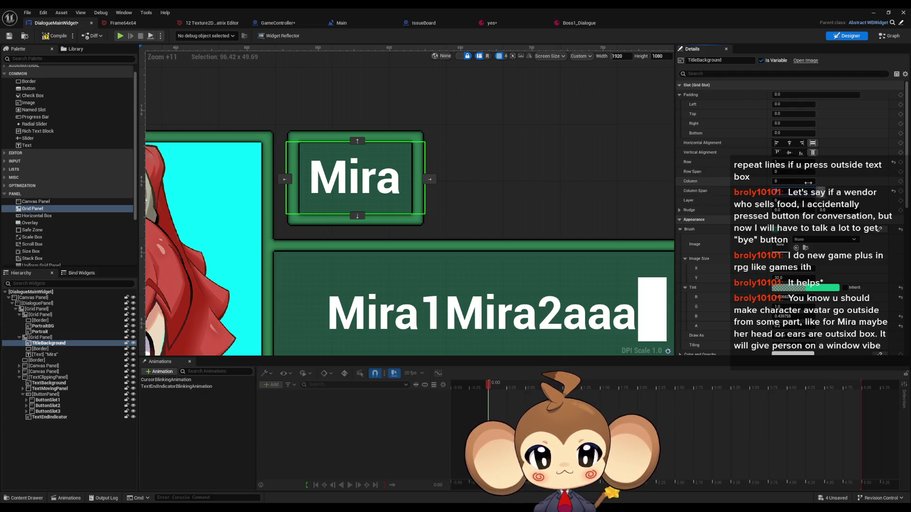
drag(815, 189, 808, 183)
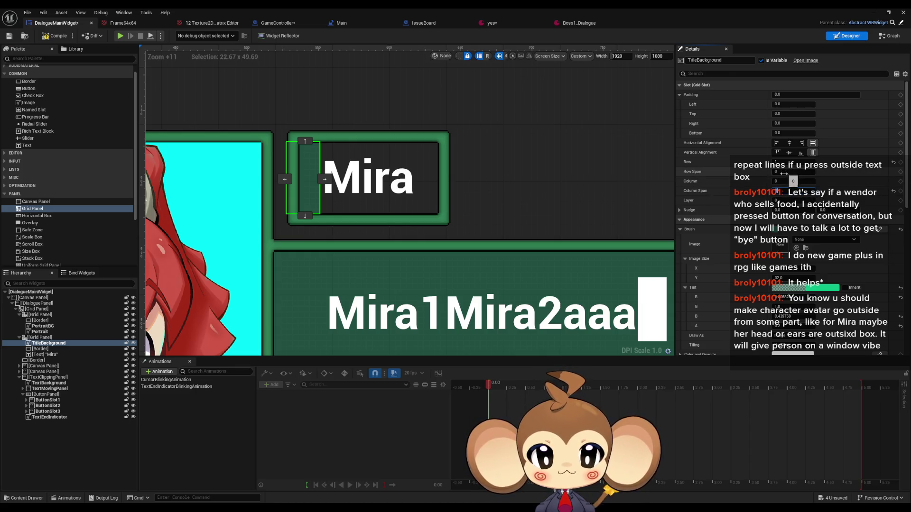
click(789, 181)
text(1)
key(Return)
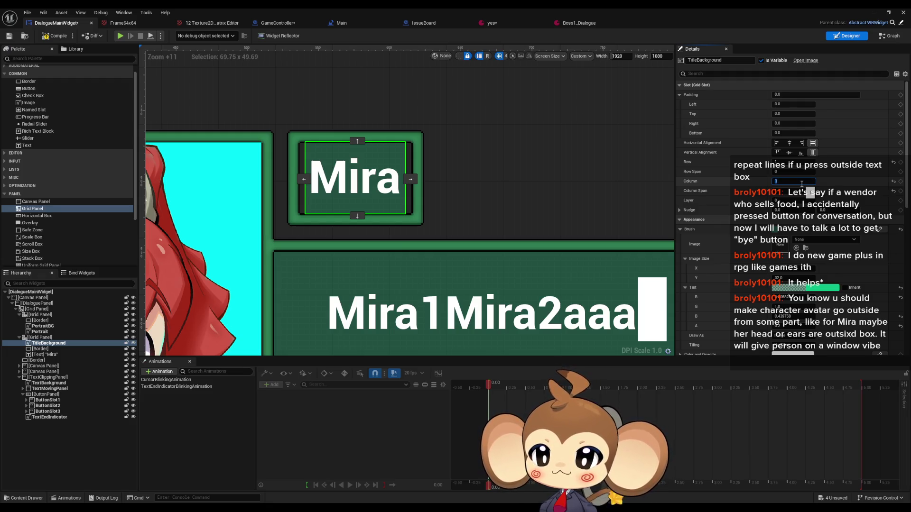
Step: Inspect the title Border, TitleBackground and title Grid Panel, ending with the Grid Panel selected
click(40, 349)
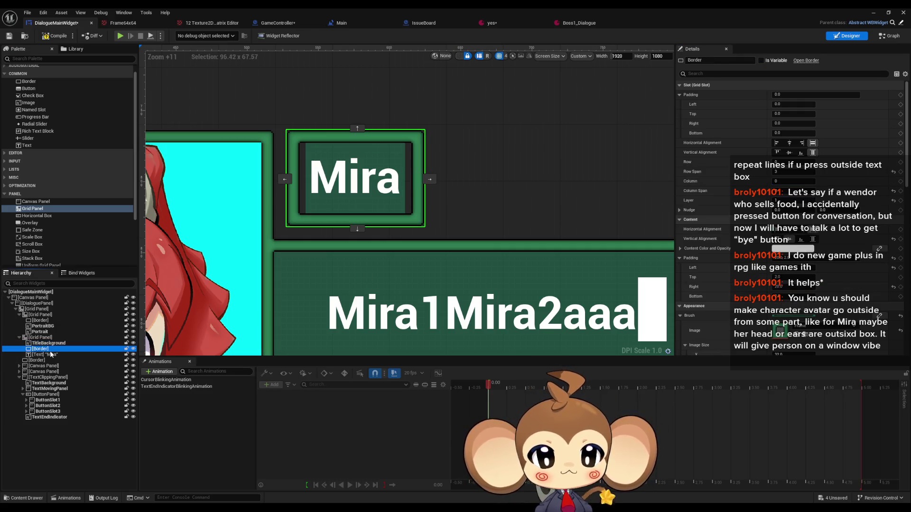
click(47, 339)
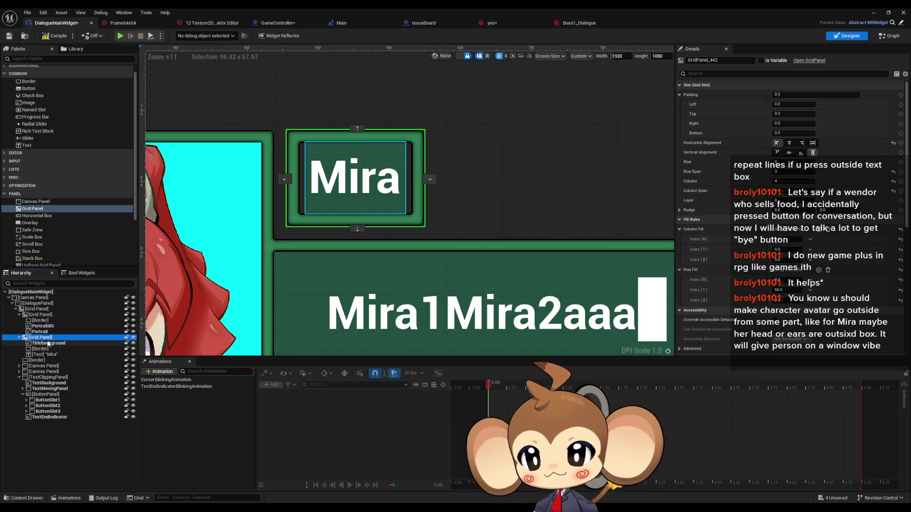
click(49, 344)
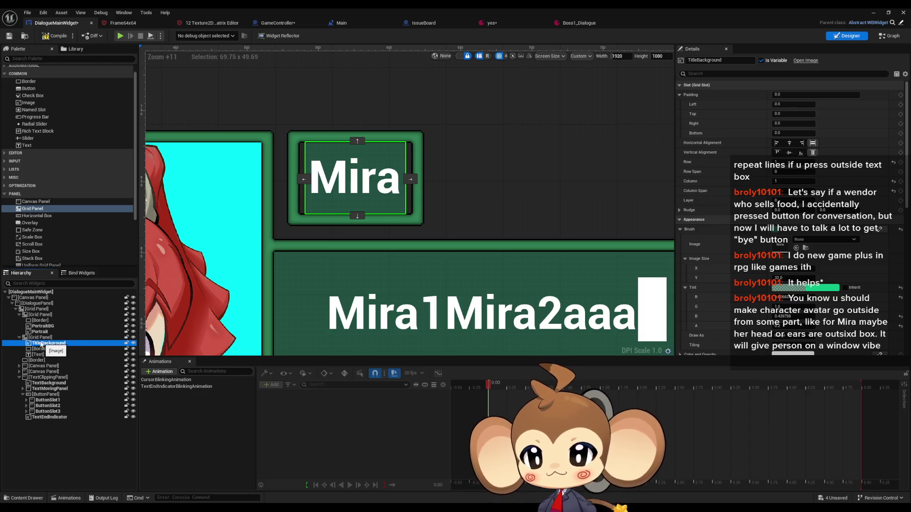
click(41, 338)
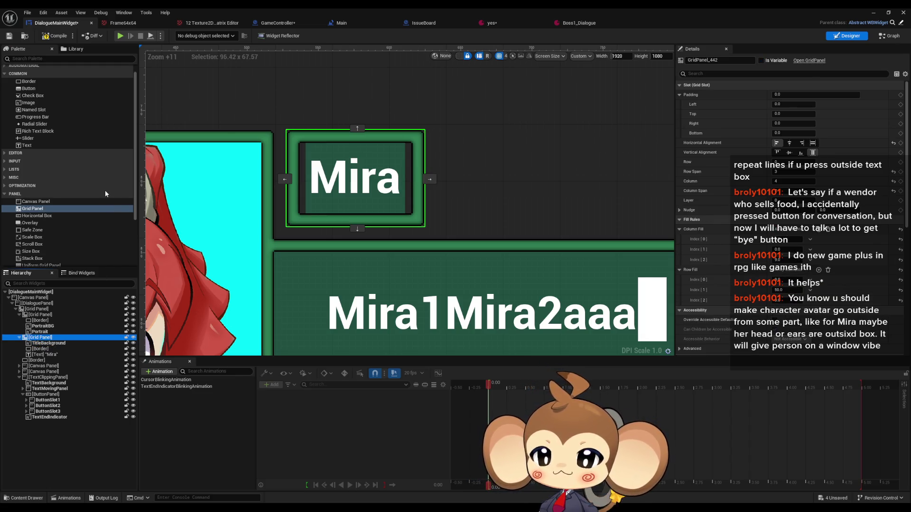
Step: Add two Size Boxes to the title Grid Panel and enable Width Override on the first
scroll(32, 223, down, 3)
mouse_move(32, 218)
mouse_down()
mouse_move(64, 249)
mouse_move(39, 340)
mouse_up()
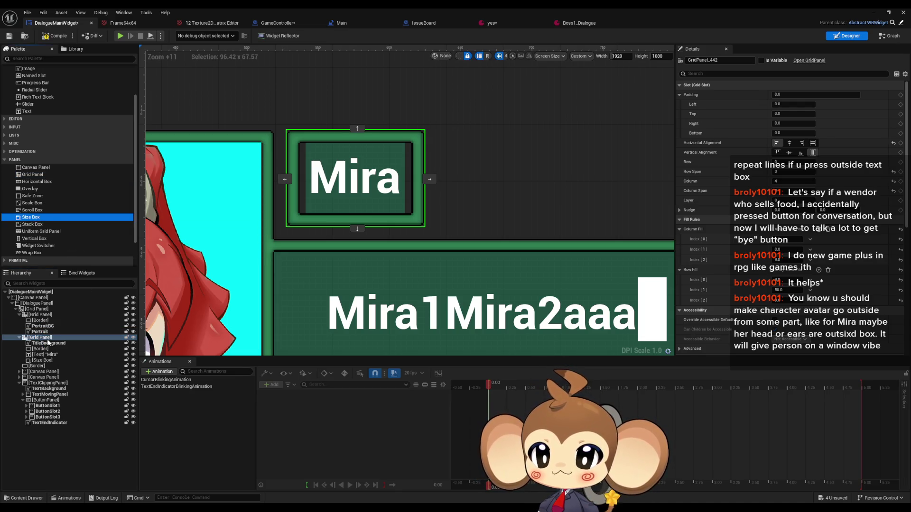
mouse_move(32, 219)
mouse_down()
mouse_move(59, 341)
mouse_move(55, 360)
mouse_up()
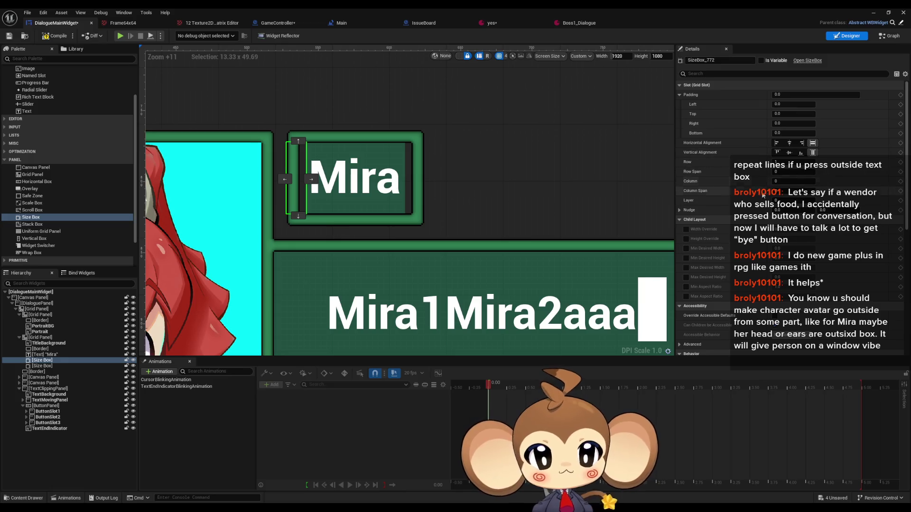
click(686, 229)
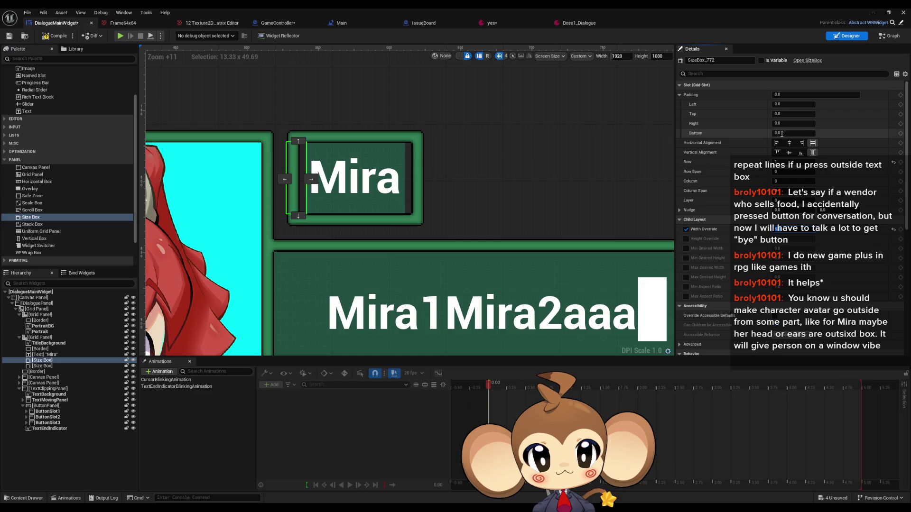
Step: Put the other Size Box in Column 2 with Width Override and Min Desired Width at 9
click(45, 366)
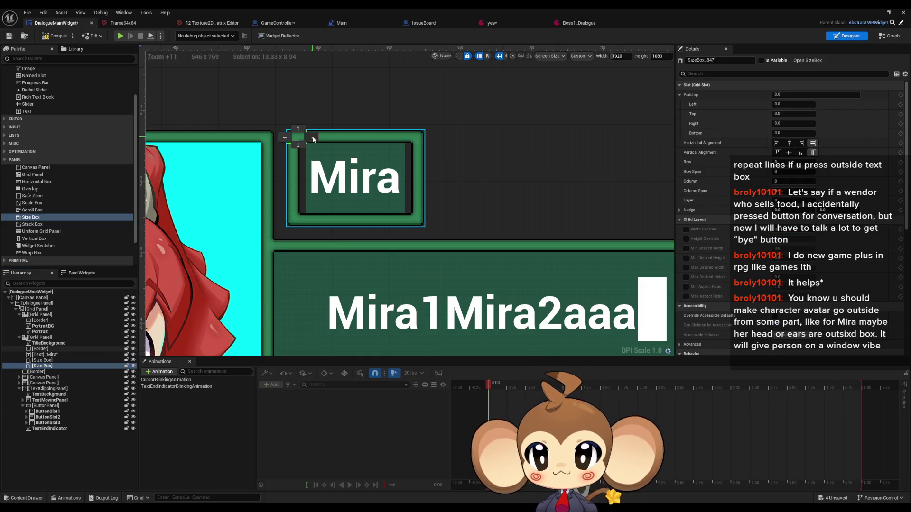
click(411, 138)
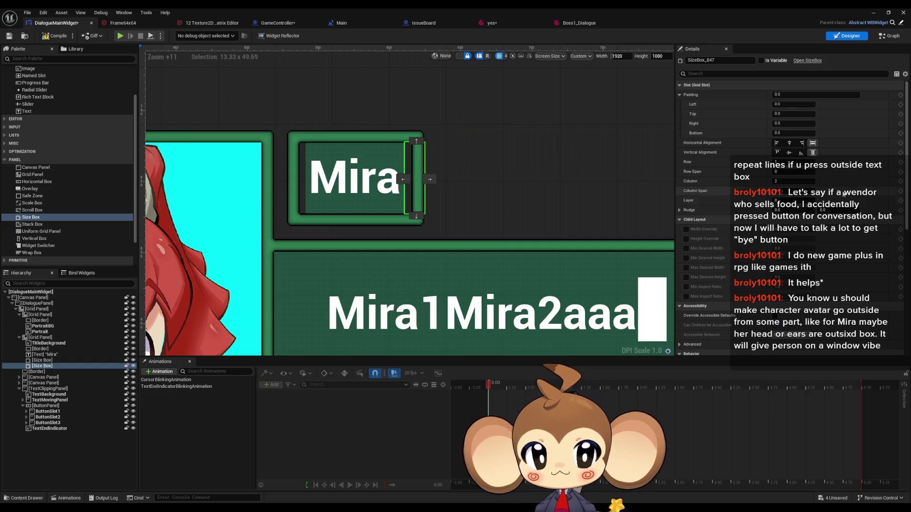
click(685, 229)
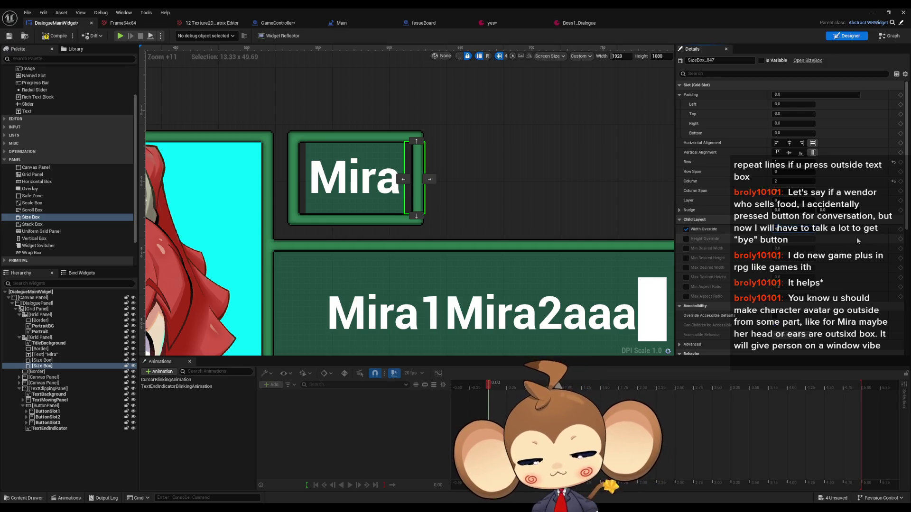
click(686, 249)
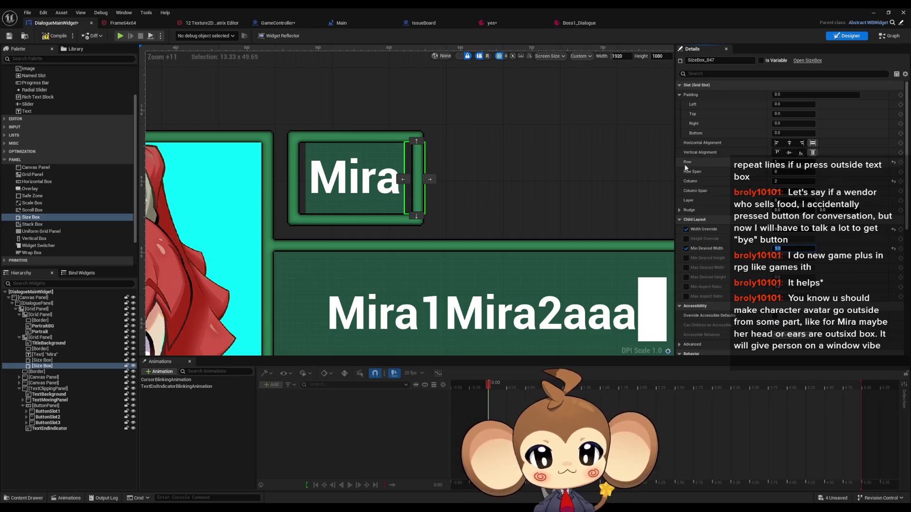
scroll(746, 193, down, 3)
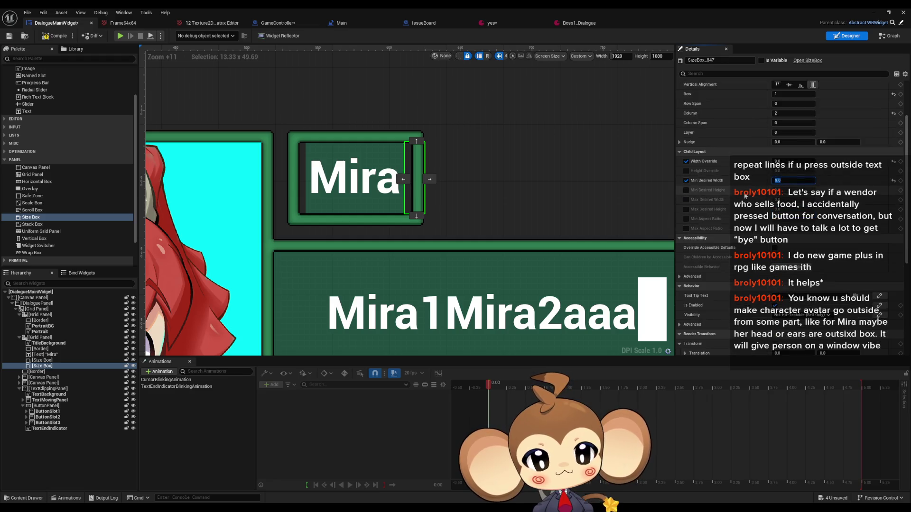
scroll(733, 201, down, 2)
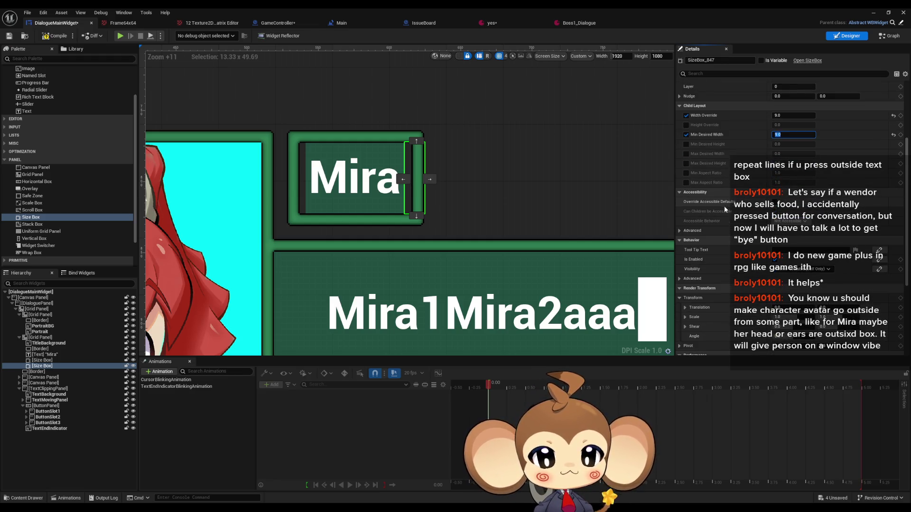
scroll(297, 180, up, 3)
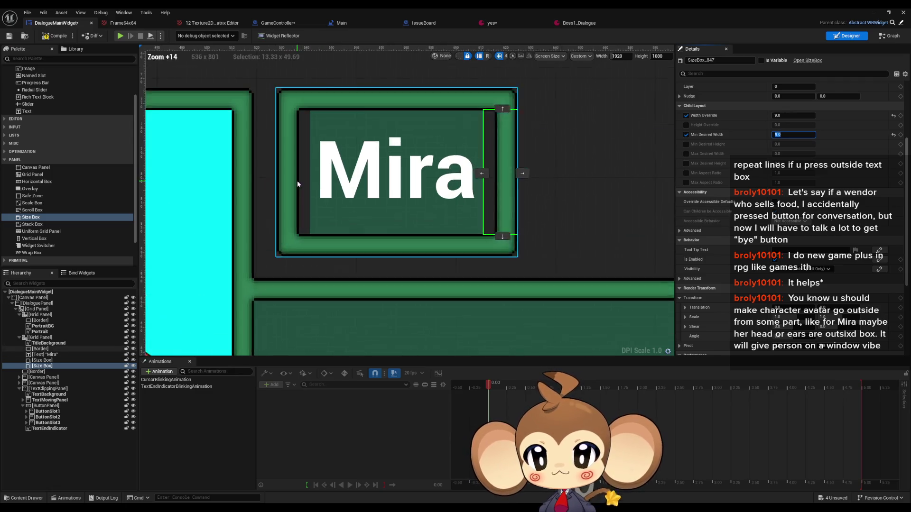
scroll(300, 179, up, 2)
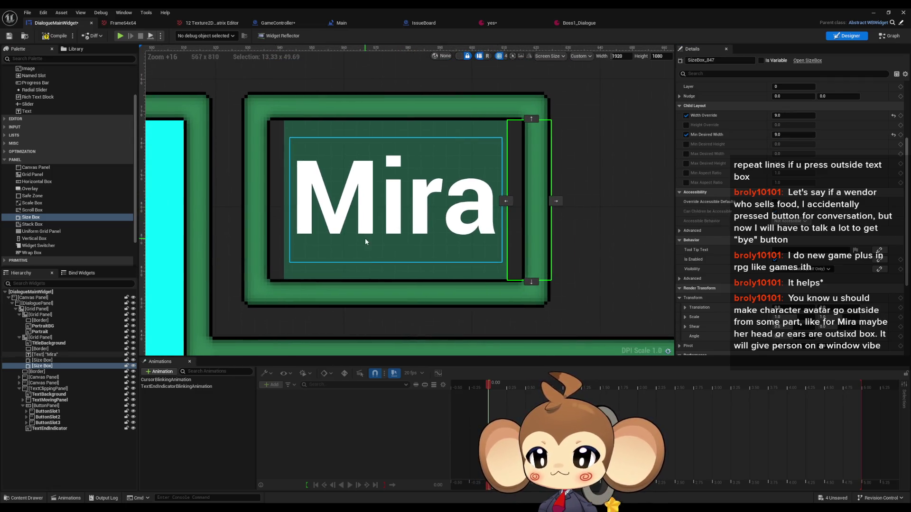
scroll(365, 241, down, 3)
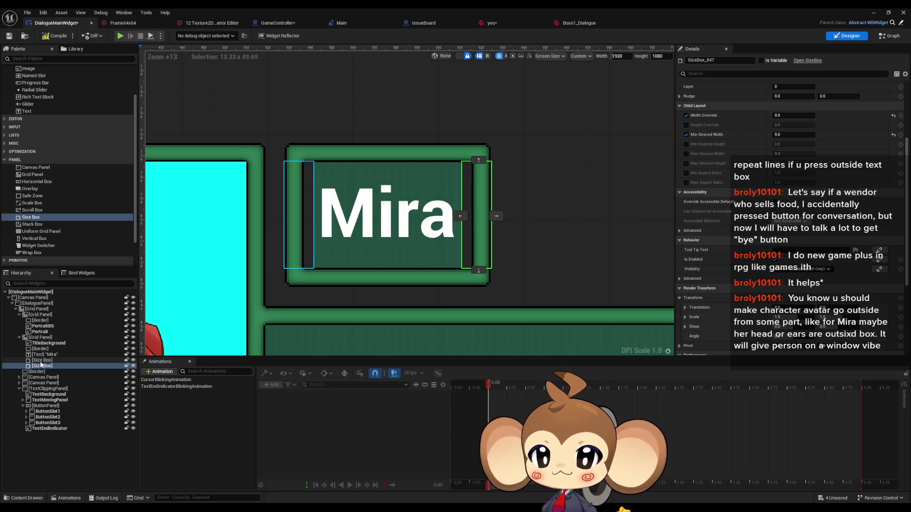
click(41, 361)
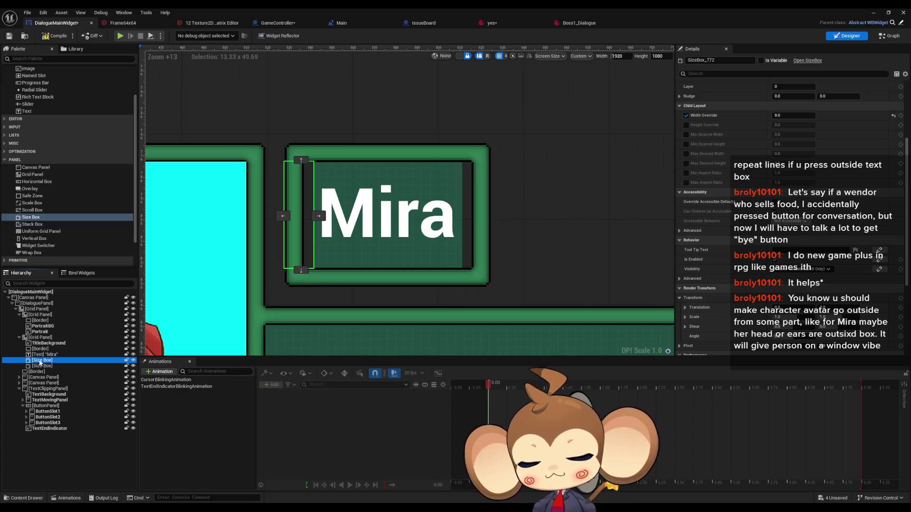
Step: Delete both spacer Size Boxes from the title grid
key(Delete)
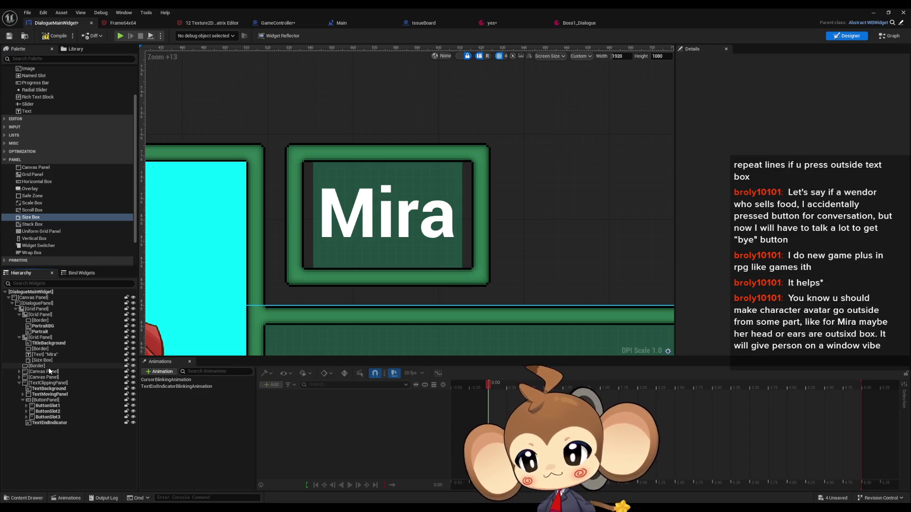
click(41, 362)
key(Delete)
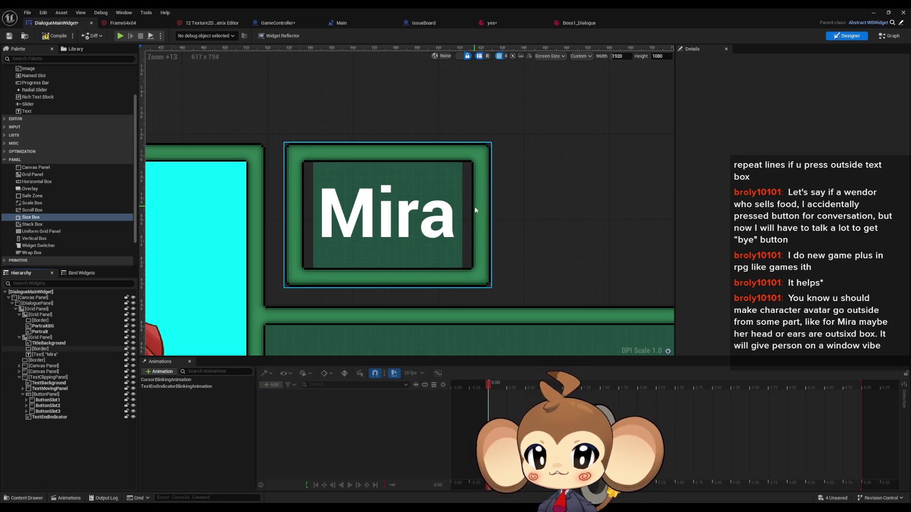
Step: Move TitleBackground from Column 1 to Column 0 so it fills the Mira frame
click(48, 344)
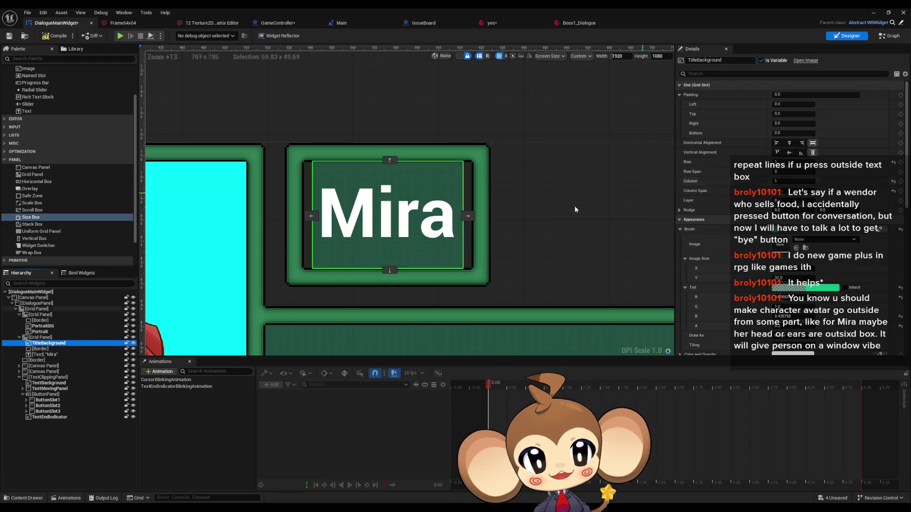
mouse_move(802, 181)
mouse_down()
mouse_move(785, 182)
mouse_move(789, 199)
mouse_up()
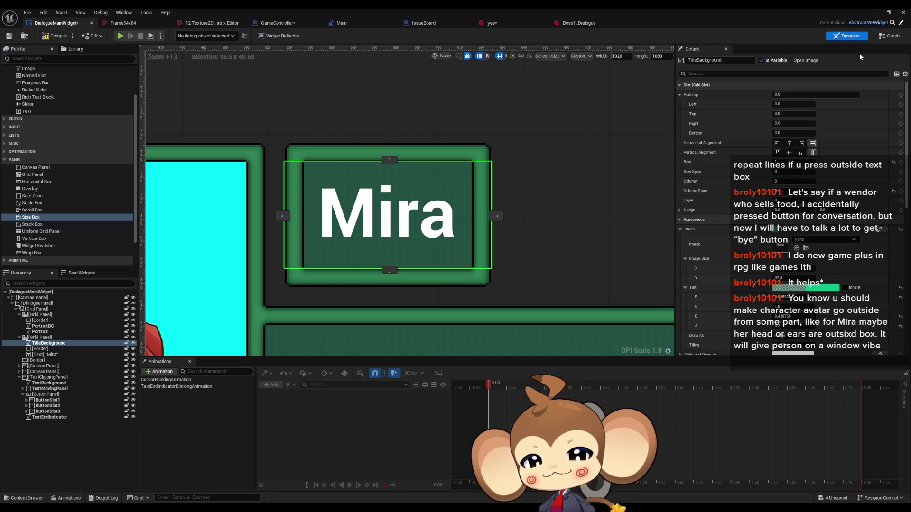
click(495, 72)
scroll(497, 74, down, 3)
Step: Zoom and pan the designer until the portrait, Mira title and dialogue text box are all visible
scroll(518, 137, down, 14)
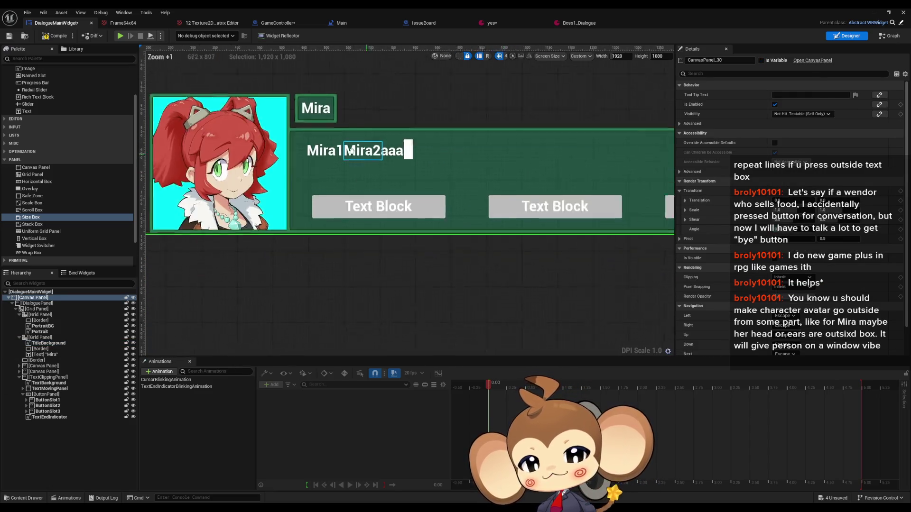
scroll(407, 136, up, 1)
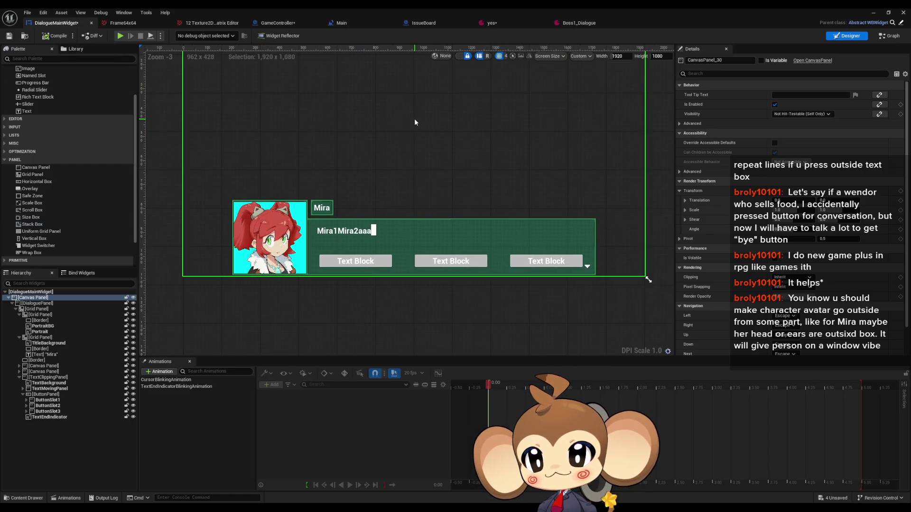
mouse_move(353, 161)
mouse_down()
mouse_move(339, 171)
mouse_move(360, 115)
mouse_move(355, 173)
mouse_up()
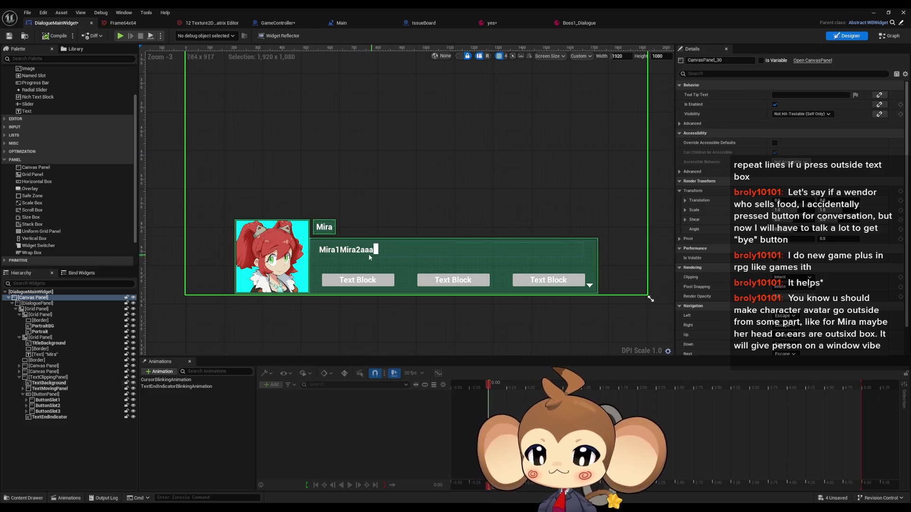
scroll(316, 238, up, 2)
drag(387, 202, 425, 169)
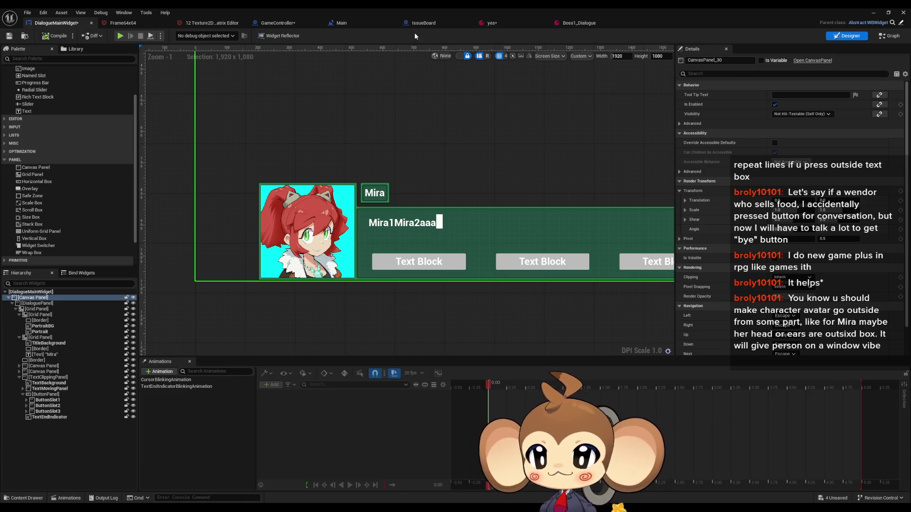
click(873, 13)
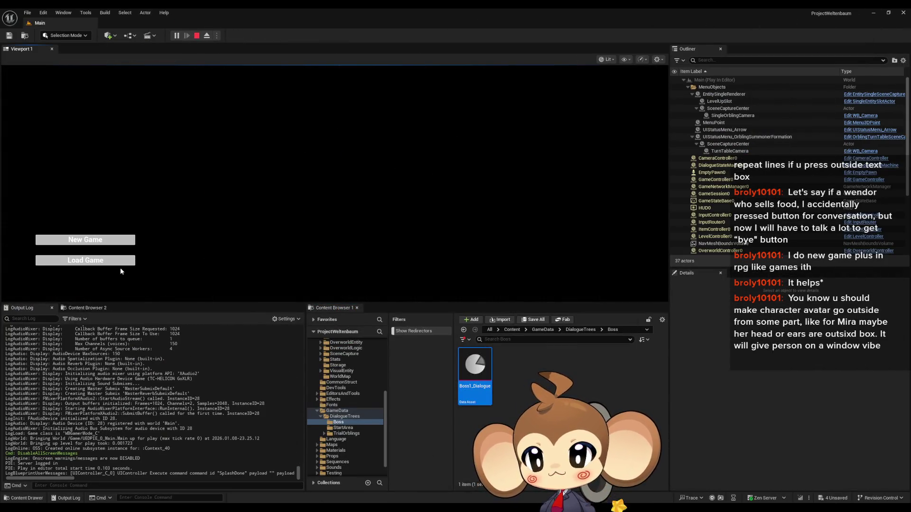
Step: Load the game, walk to the NPC to see the Mira-titled dialogue, then stop Play-in-Editor
click(119, 263)
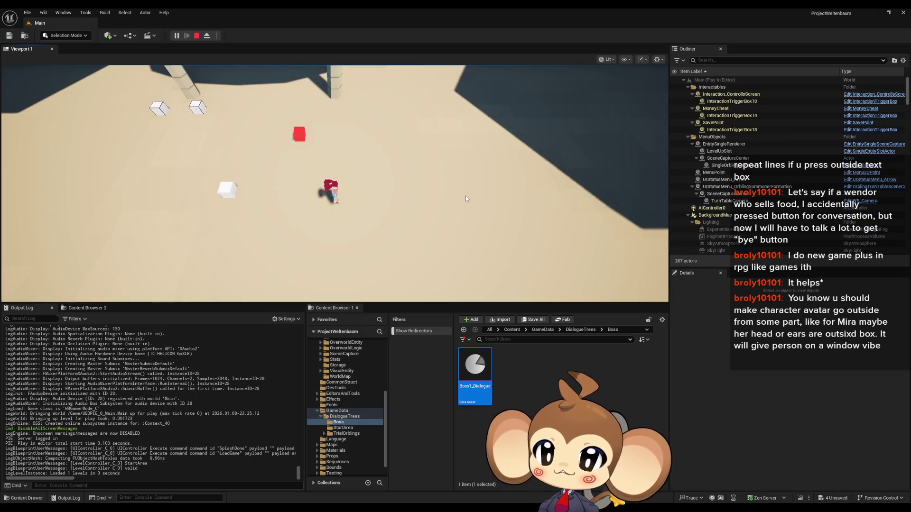
key(a)
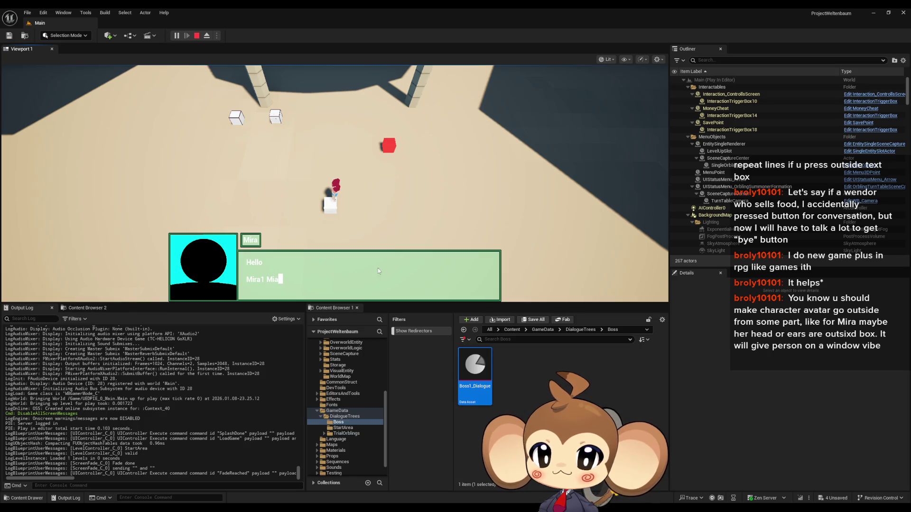
click(196, 36)
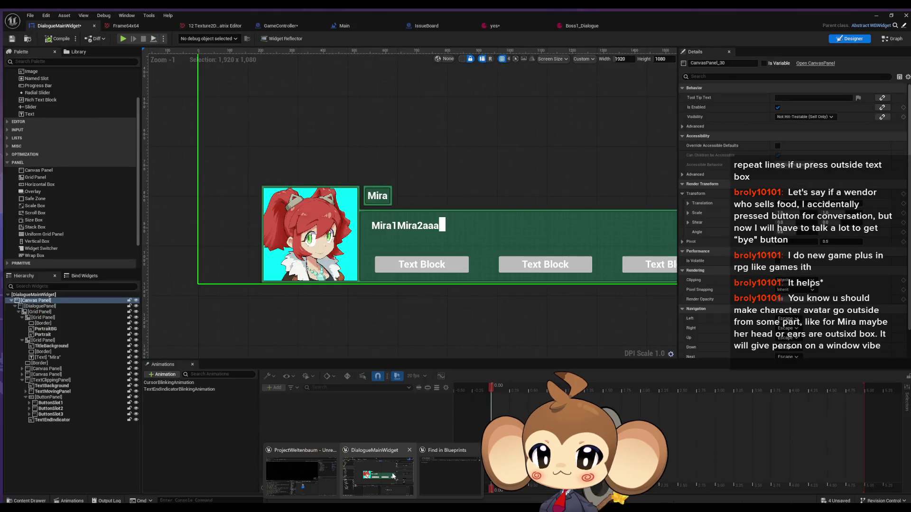
Step: Inspect the TextBackground element's Details, then minimize the Widget Blueprint editor
click(480, 238)
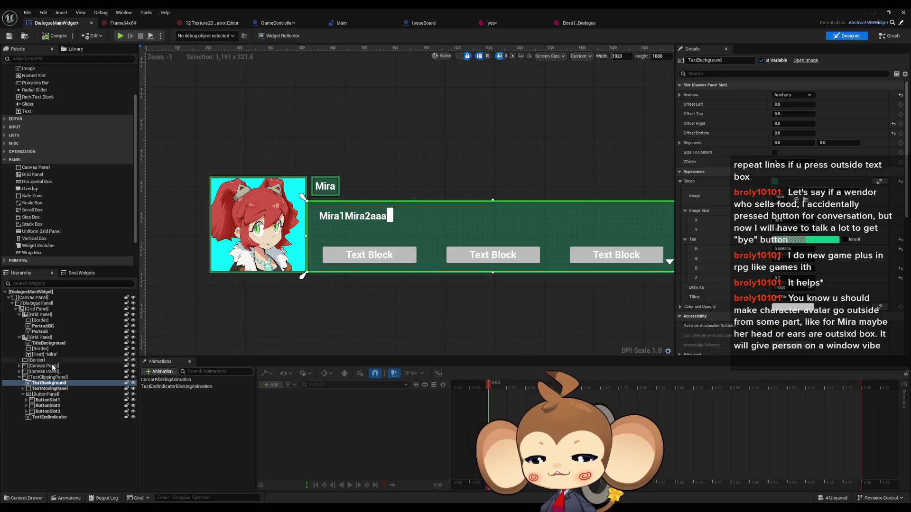
click(45, 377)
click(42, 383)
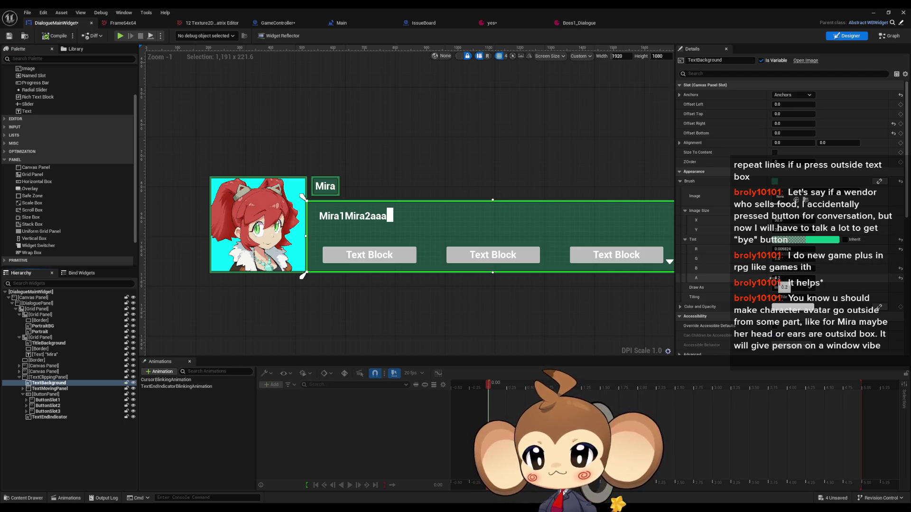
click(60, 383)
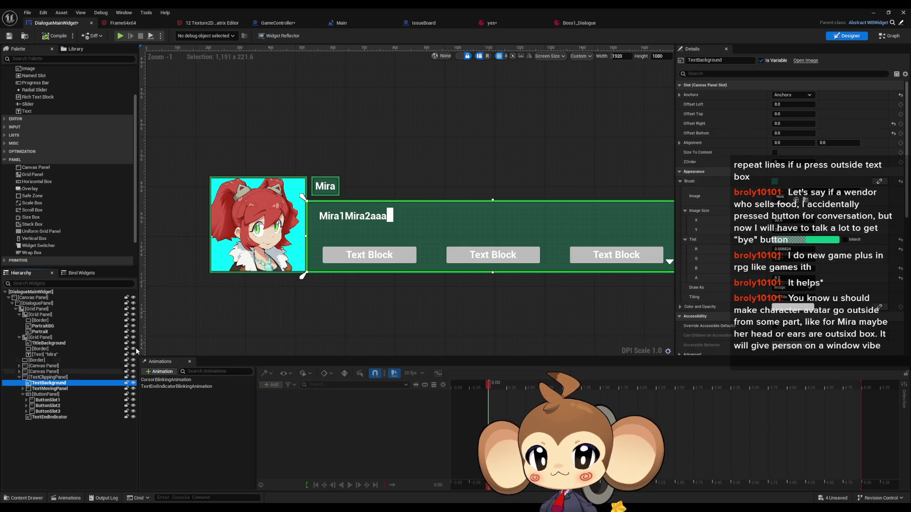
click(874, 12)
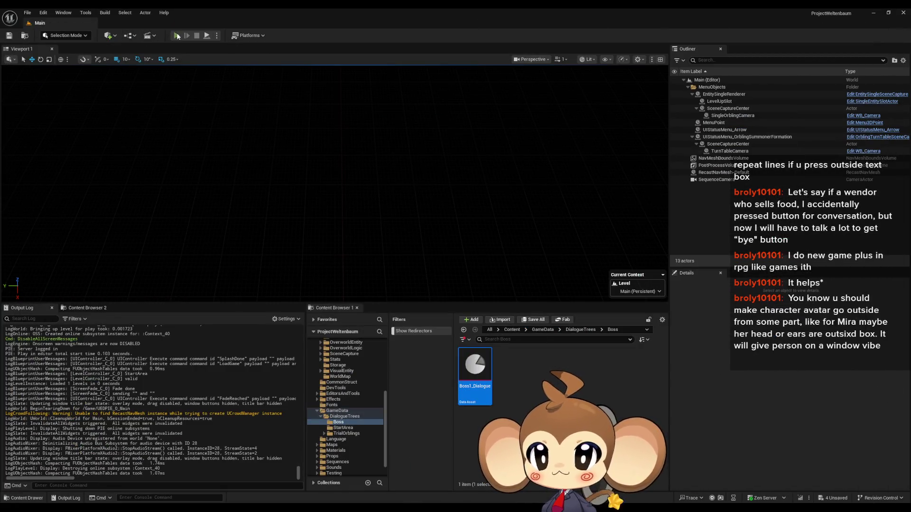
Step: Start a play-in-editor session past the splash screen and main menu, restarting it once
click(177, 35)
key(space)
click(119, 261)
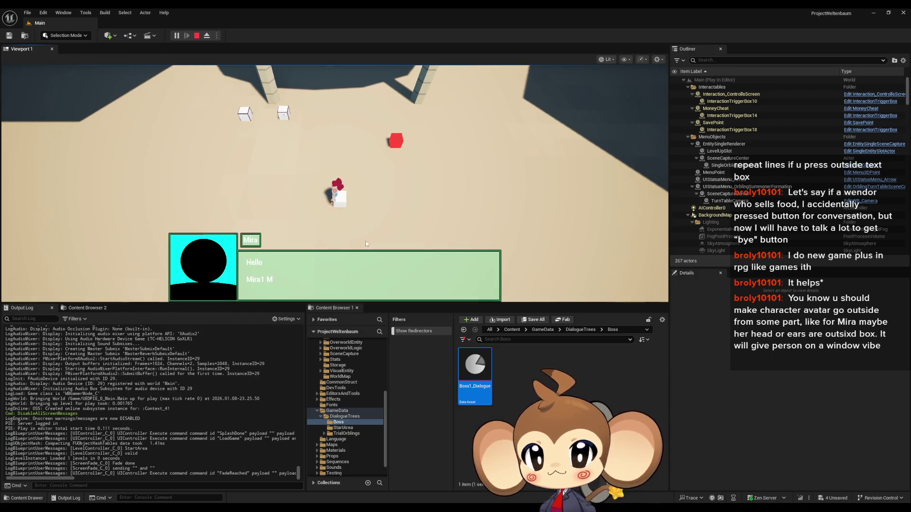
click(196, 35)
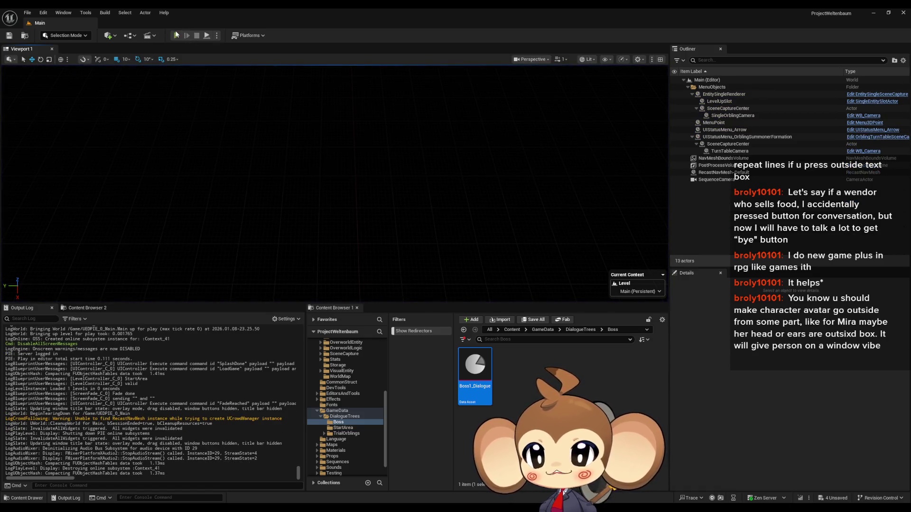
click(176, 35)
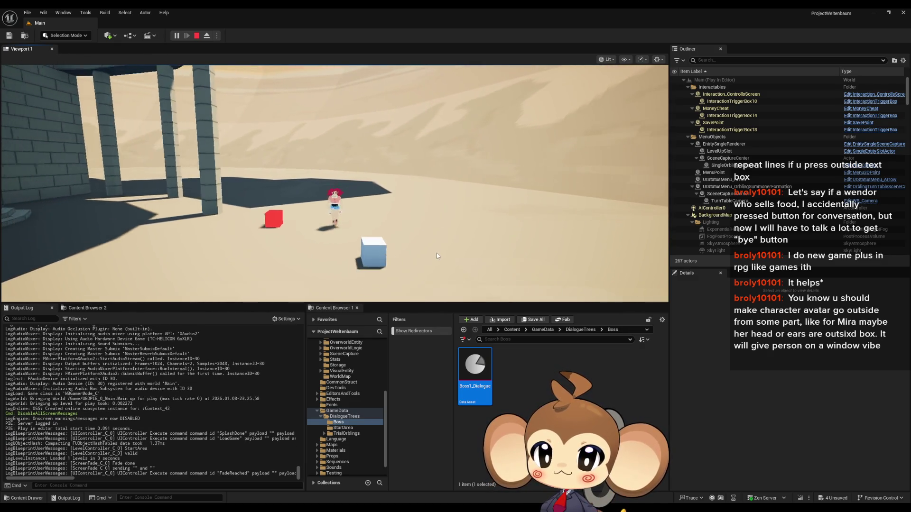
click(448, 244)
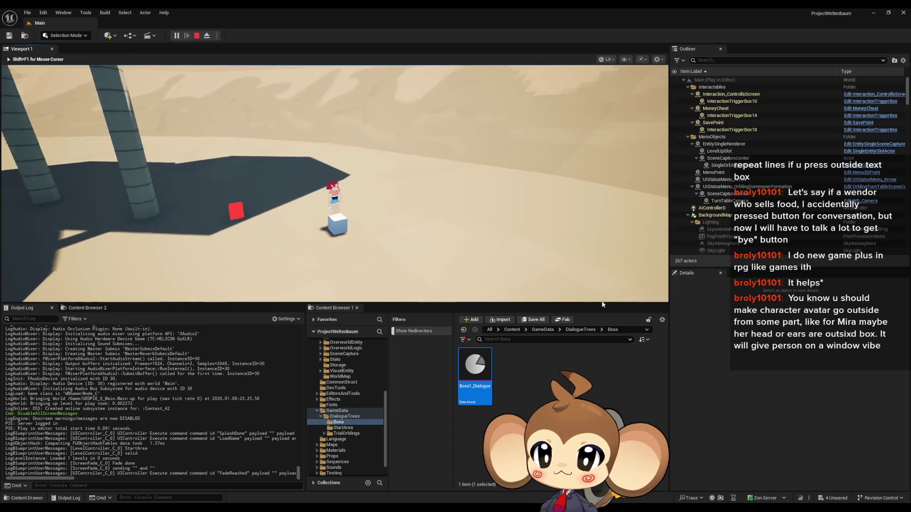
Step: Talk to Mira with E, click through every dialogue page, pick an option, then stop playing
key(e)
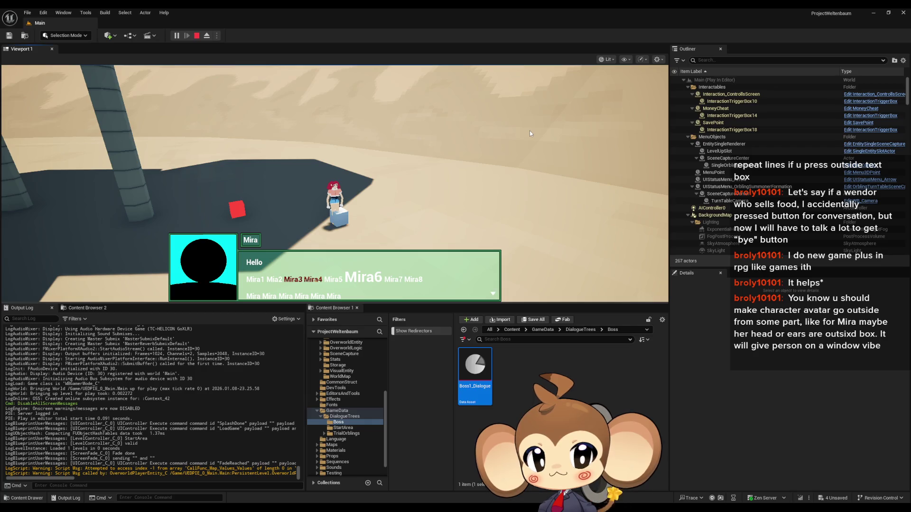
click(530, 130)
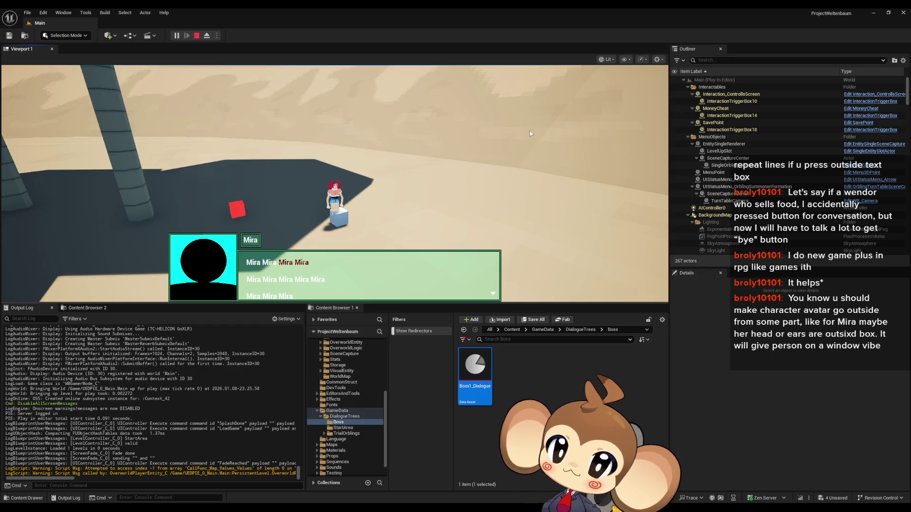
click(529, 131)
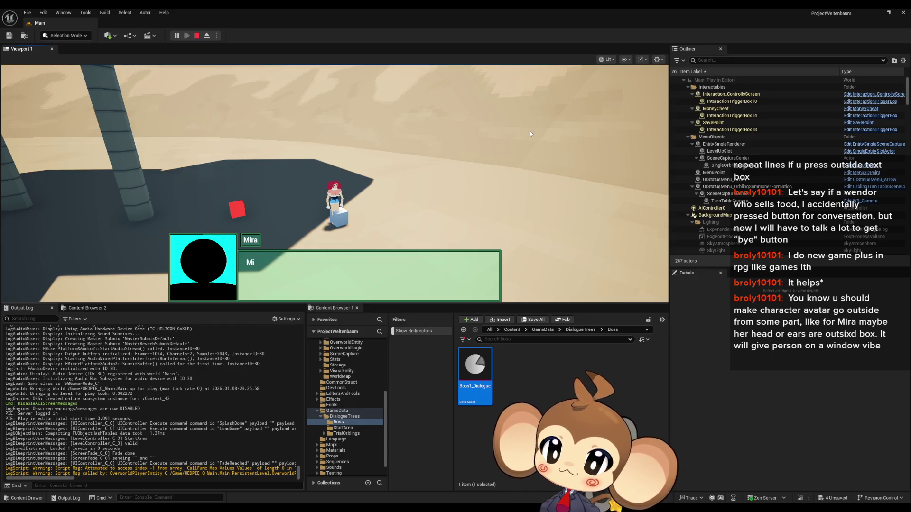
click(530, 131)
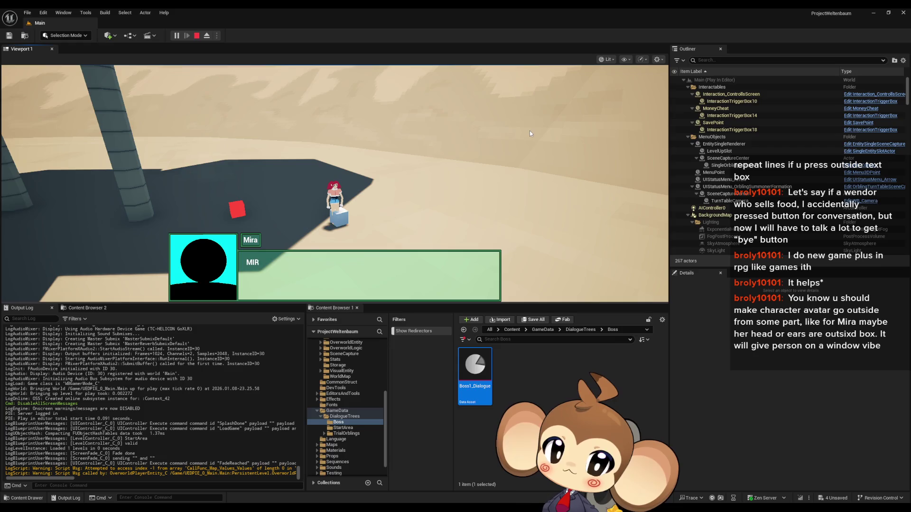
click(530, 131)
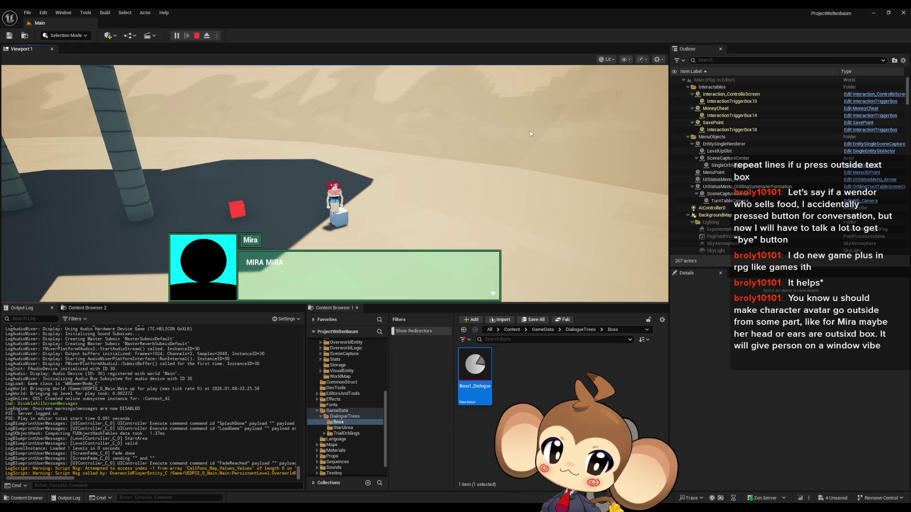
click(529, 130)
click(530, 130)
click(529, 130)
click(529, 130)
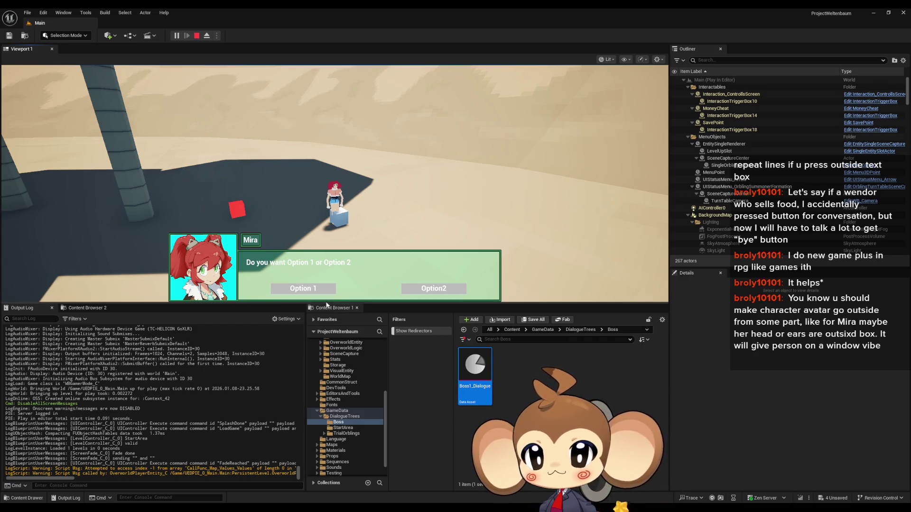
click(291, 289)
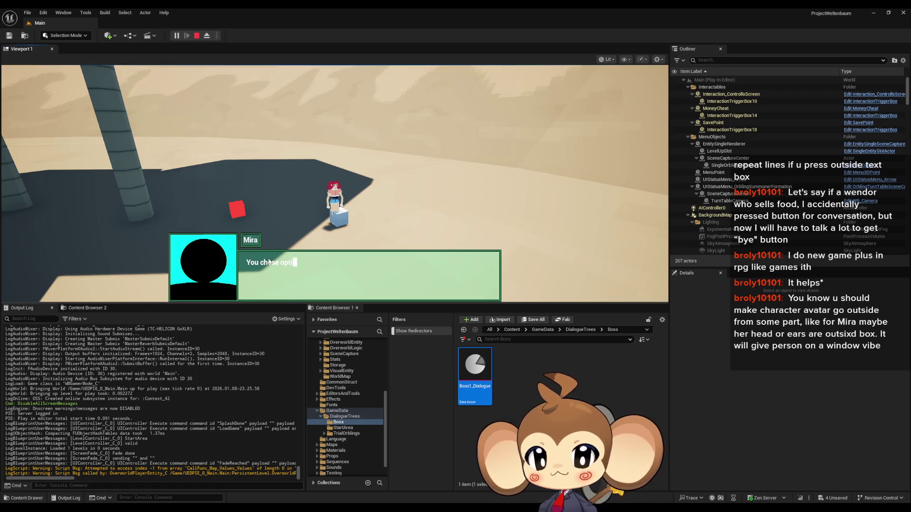
click(197, 35)
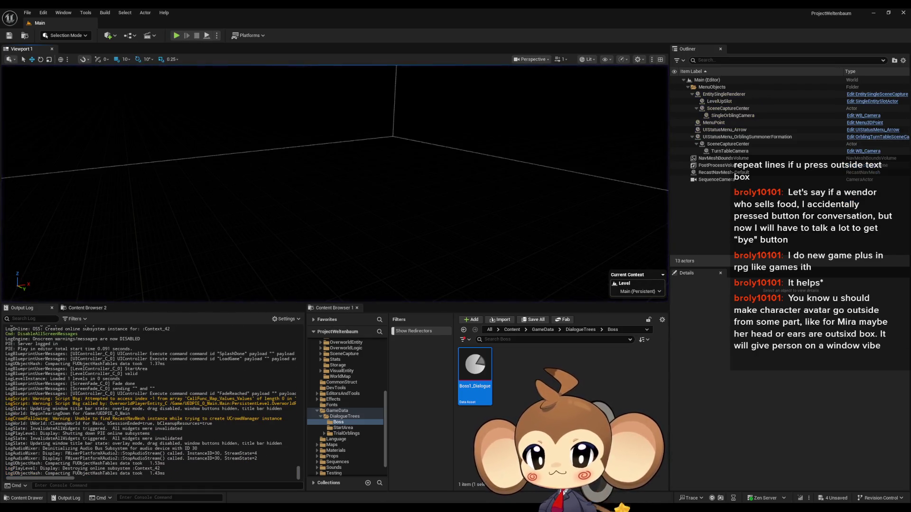
Step: Switch to the 'yes' data asset, edit Index 0's English text, and save it
mouse_move(375, 507)
click(378, 472)
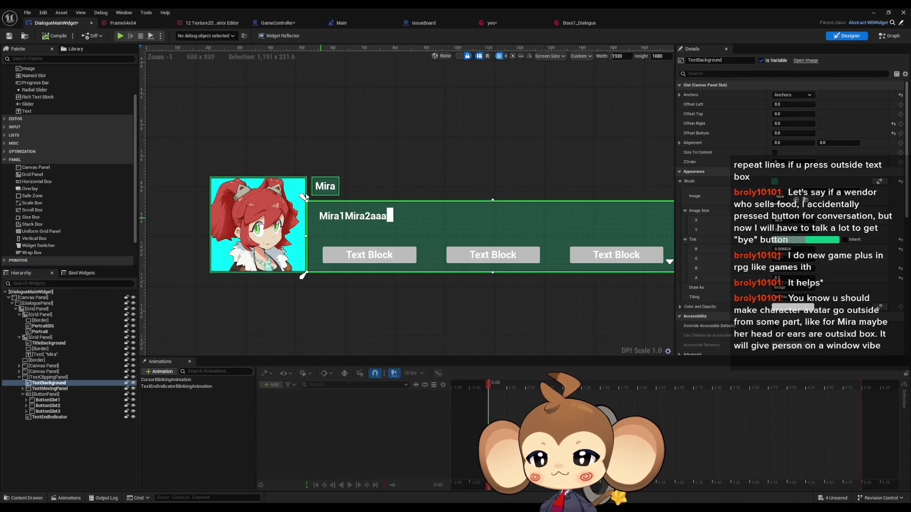
mouse_move(278, 120)
mouse_down()
mouse_move(207, 107)
mouse_move(295, 111)
mouse_up()
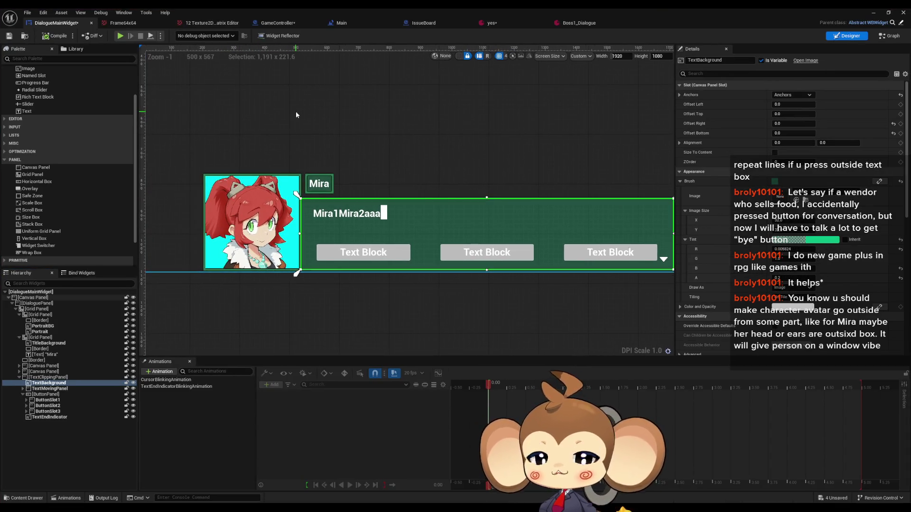
click(501, 23)
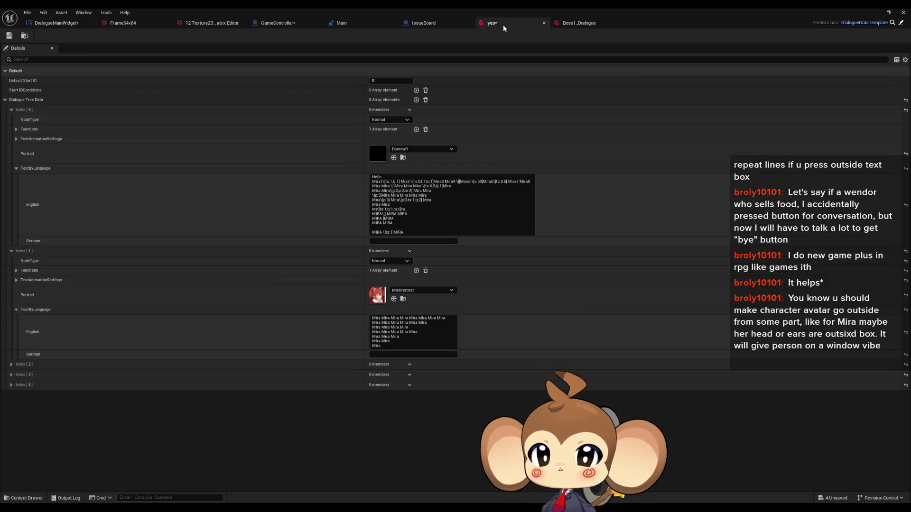
click(420, 204)
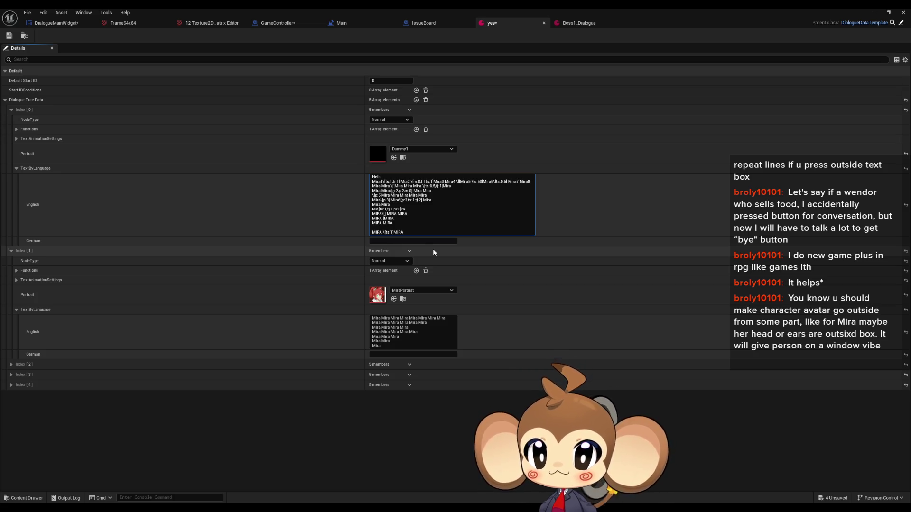
click(9, 35)
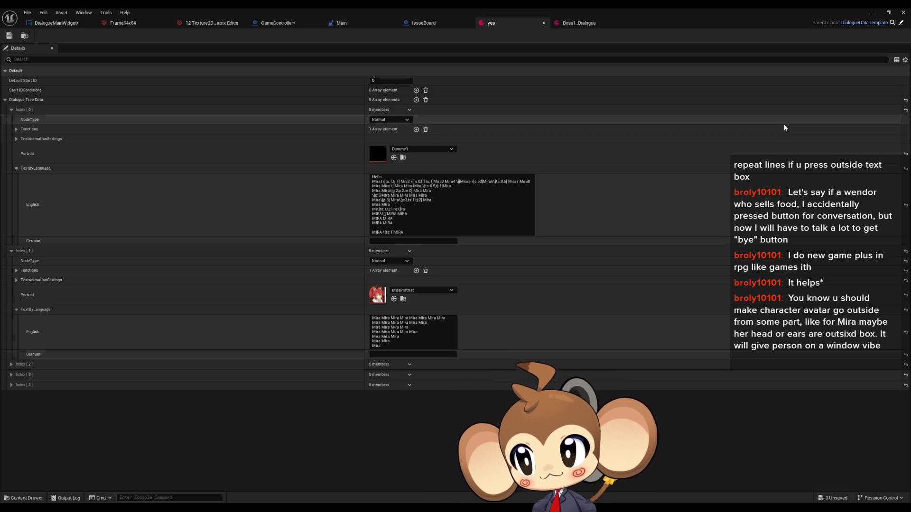
Step: Browse to Content > Blueprints > DialogueSystem and open the DialogueNodeStruct structure
double_click(470, 7)
drag(486, 78, 272, 16)
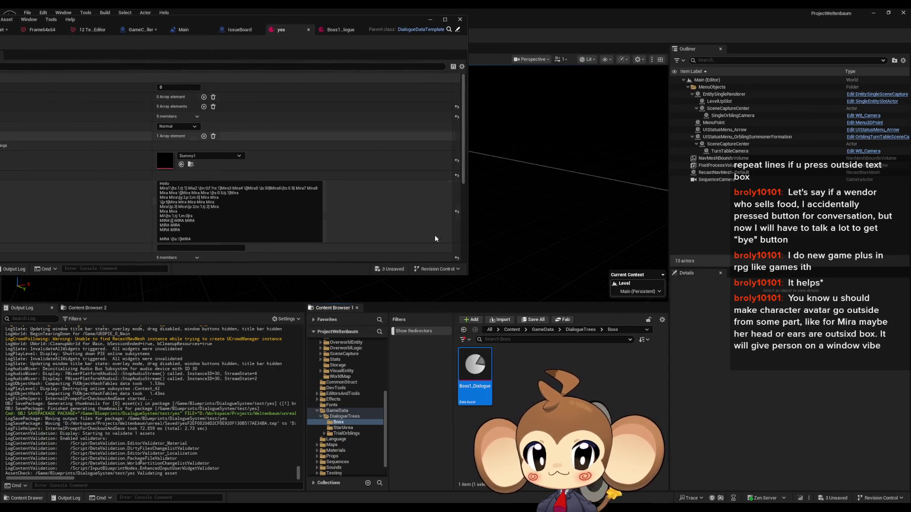
click(590, 329)
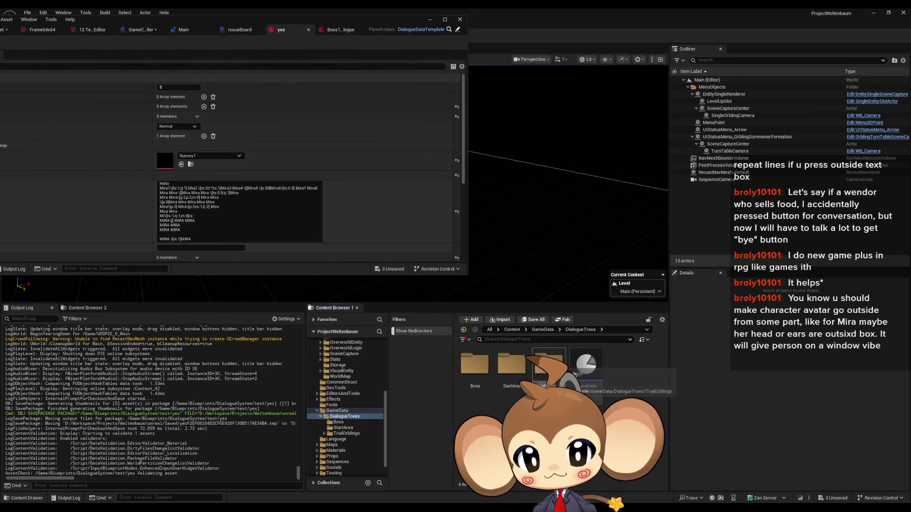
click(512, 330)
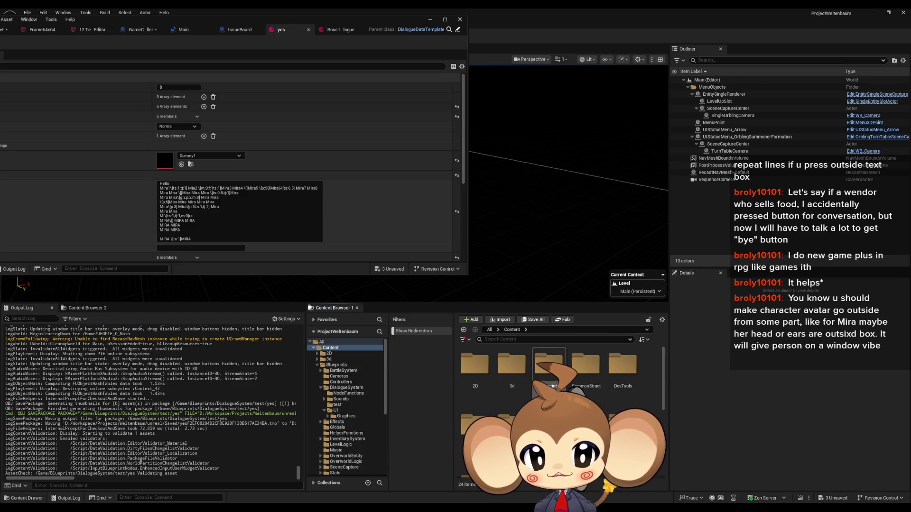
double_click(549, 365)
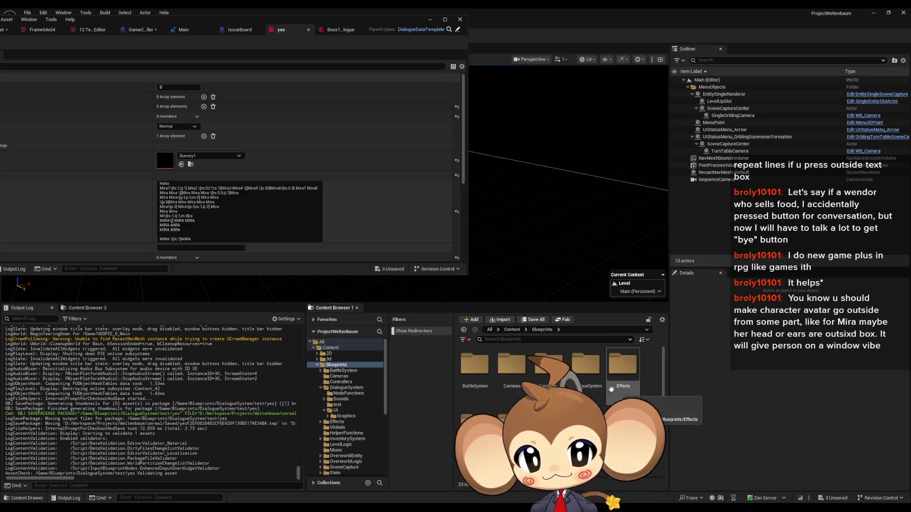
double_click(592, 375)
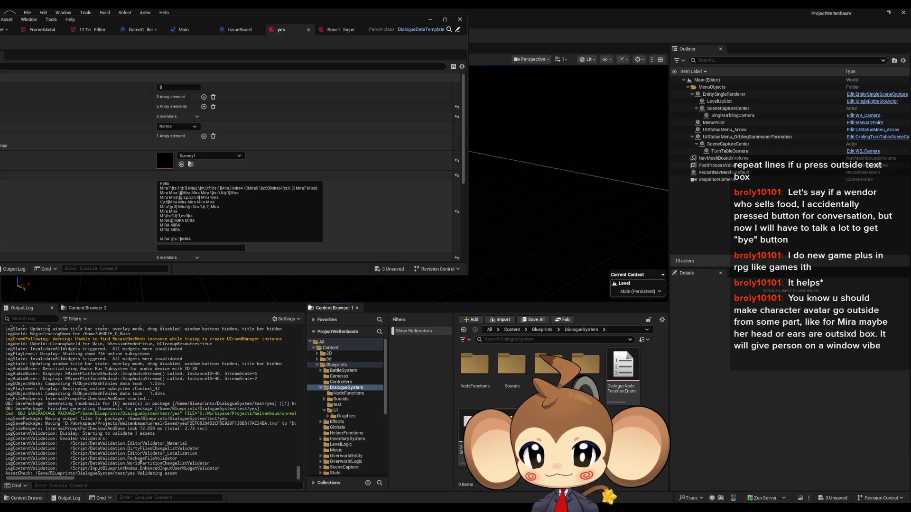
double_click(474, 419)
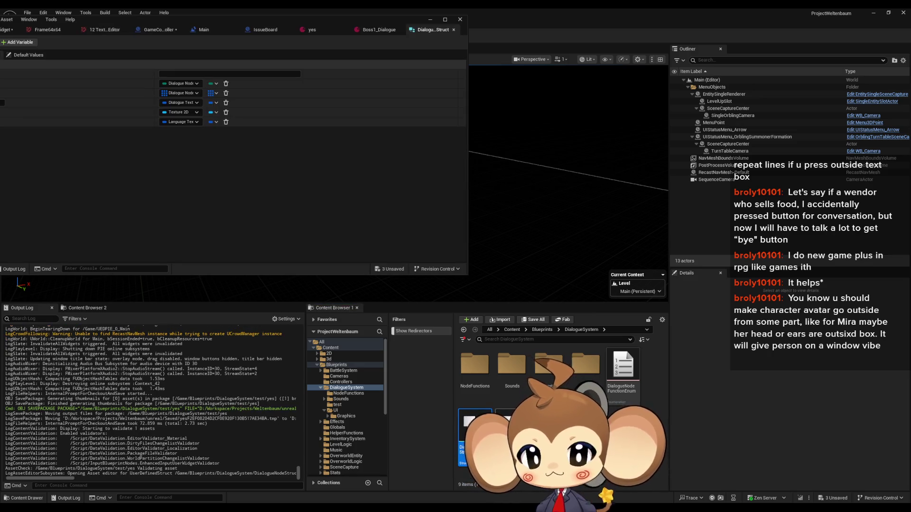
drag(174, 17, 278, 30)
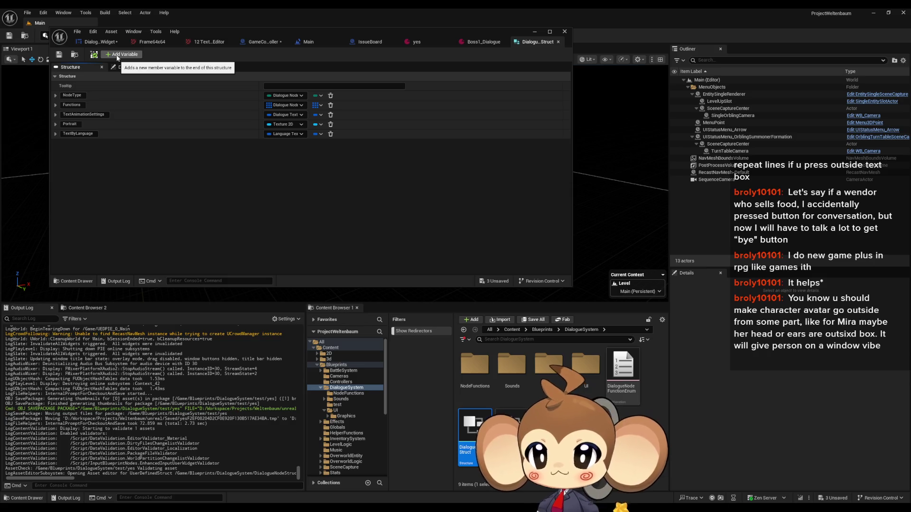
Step: Add a NodeTitle member of type Language Text Struct above NodeType and save the structure
click(117, 55)
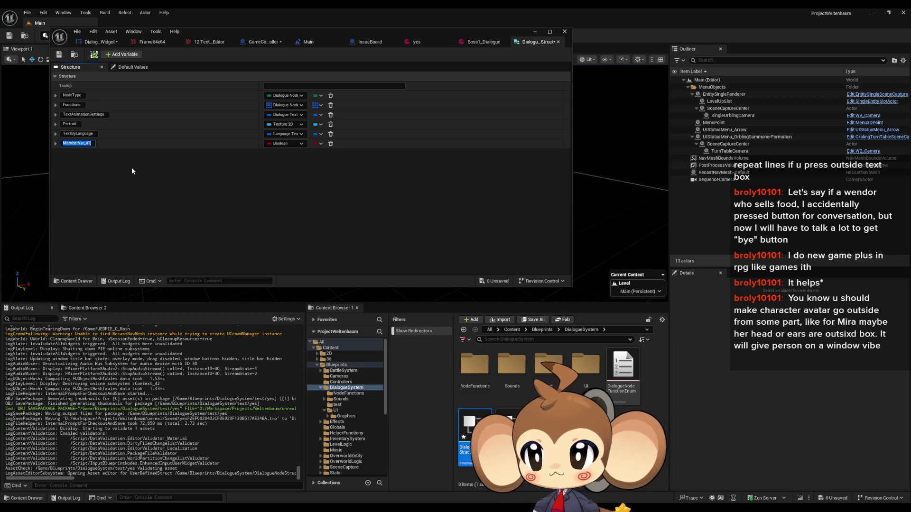
text(NodeTitle)
key(Return)
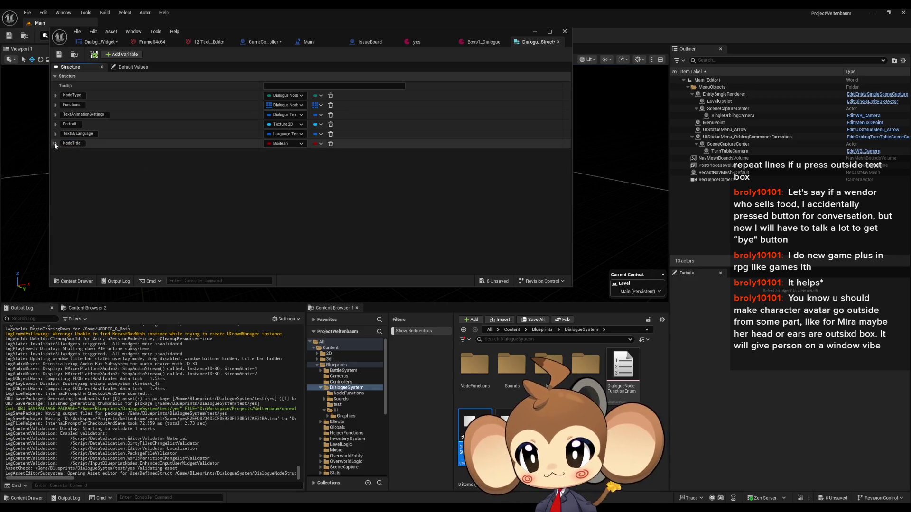
drag(53, 143, 52, 95)
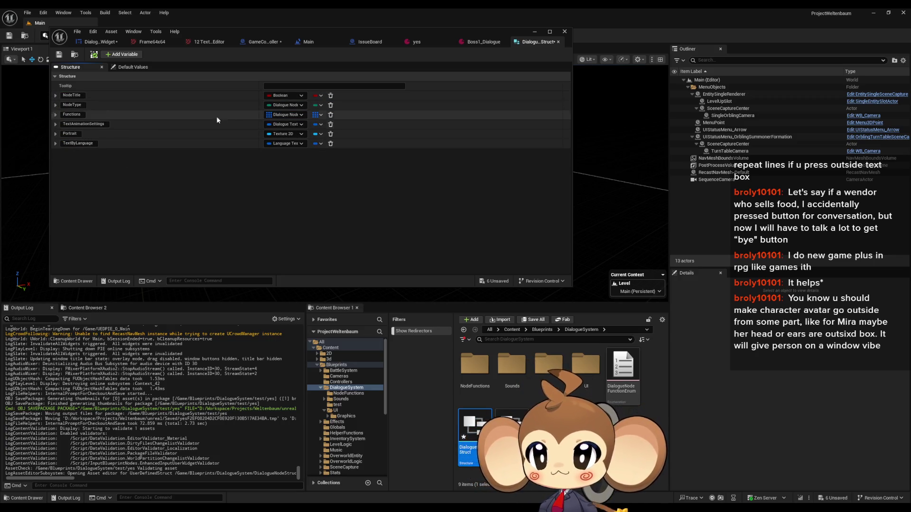
click(286, 96)
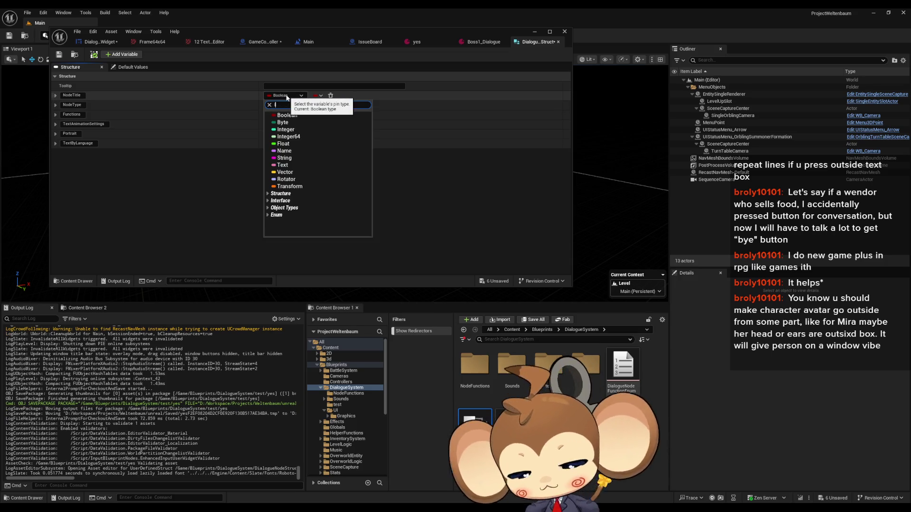
text(lang tex)
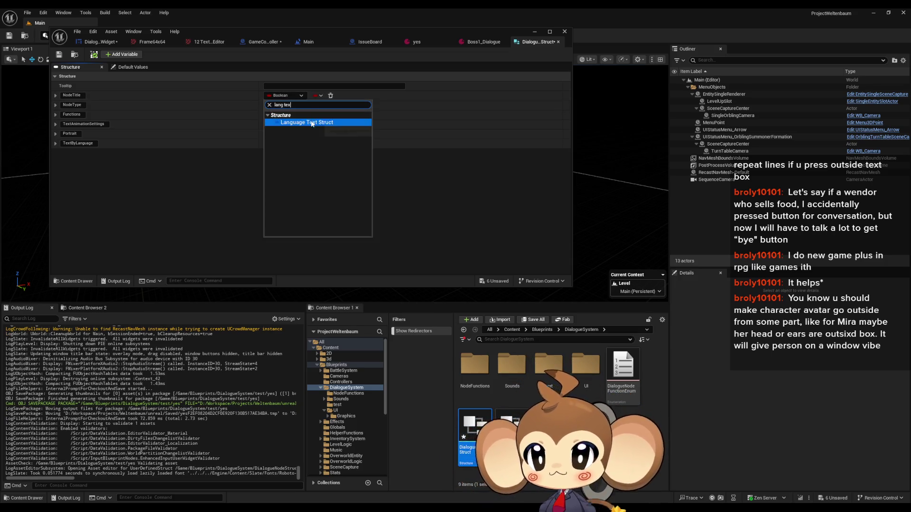
click(306, 123)
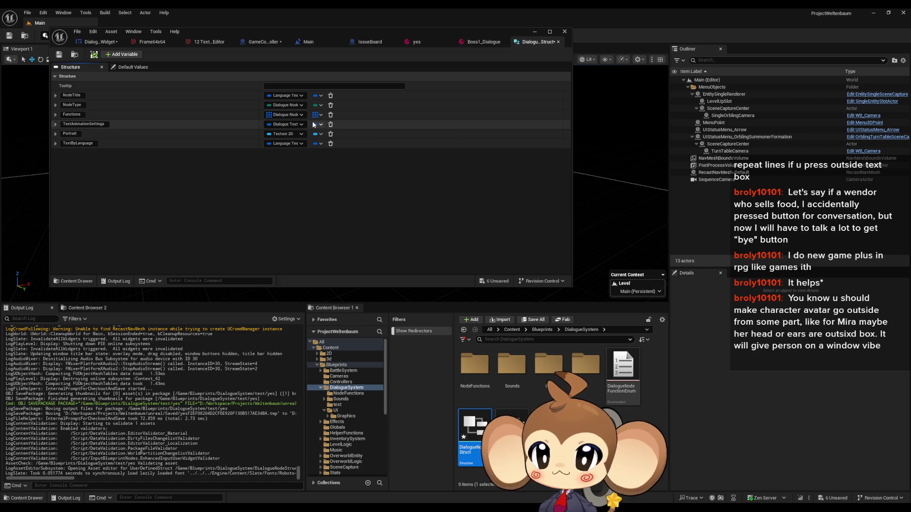
click(59, 54)
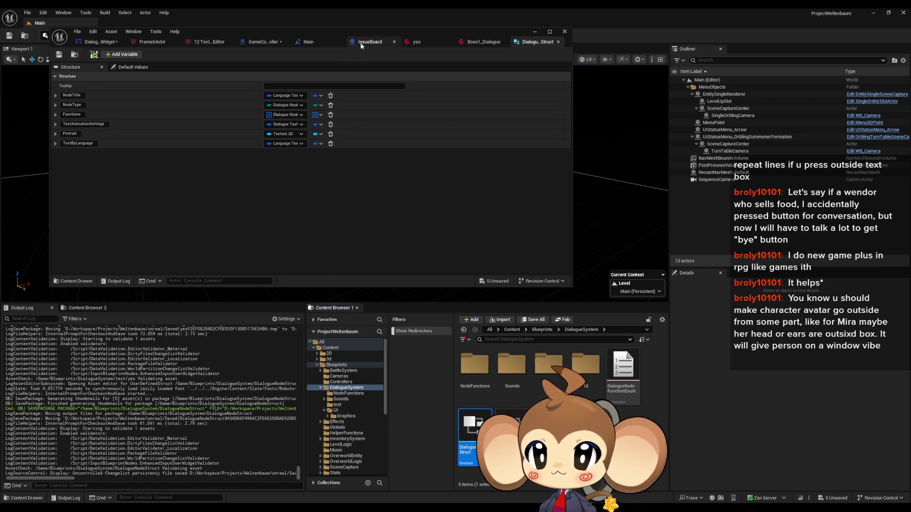
Step: Move the structure editor aside and browse the Content Browser to the GameData folder
drag(477, 34, 430, 25)
click(542, 330)
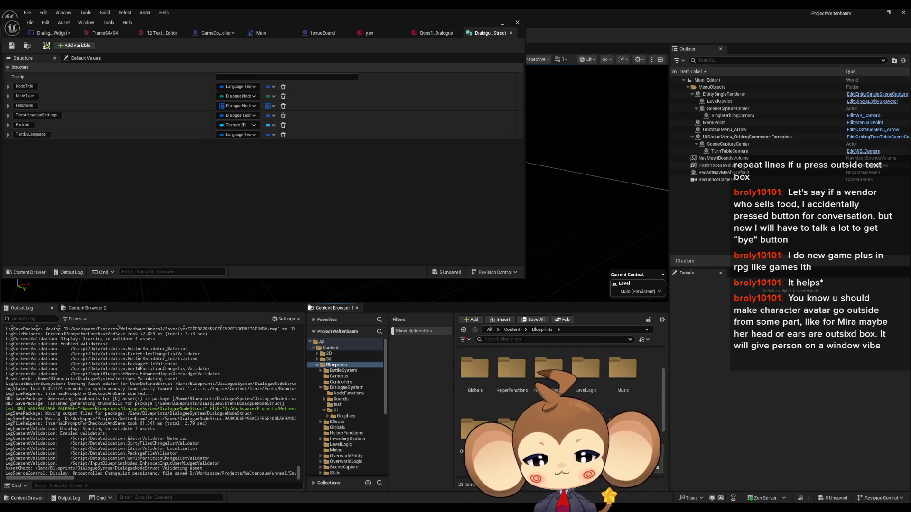
scroll(585, 394, down, 2)
key(alt+Left)
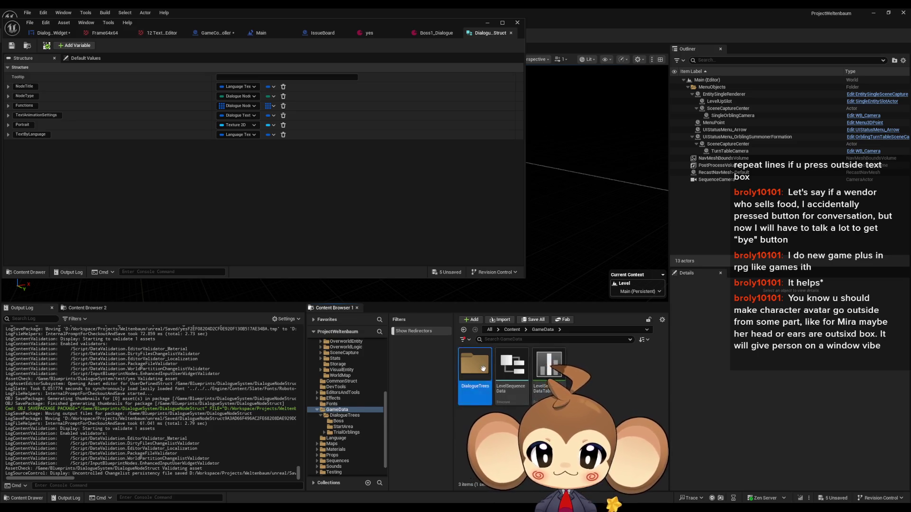
double_click(474, 364)
double_click(586, 365)
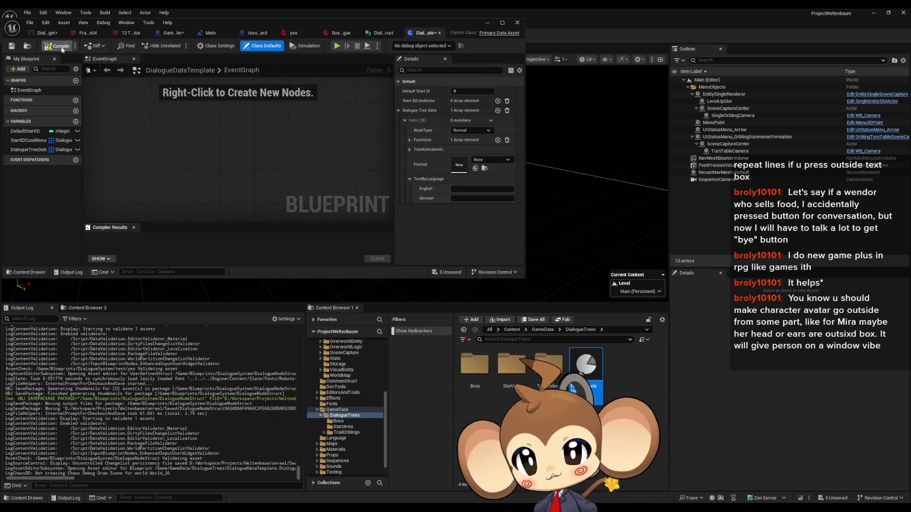
click(60, 47)
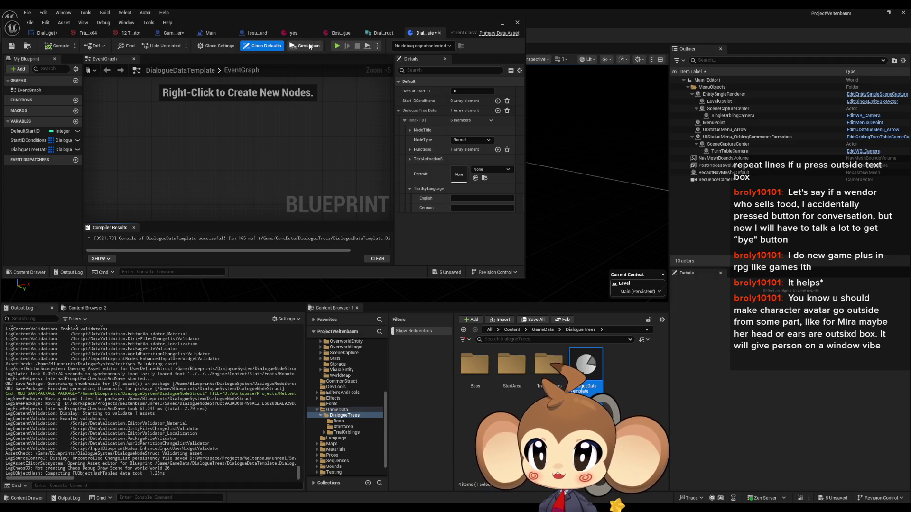
click(298, 35)
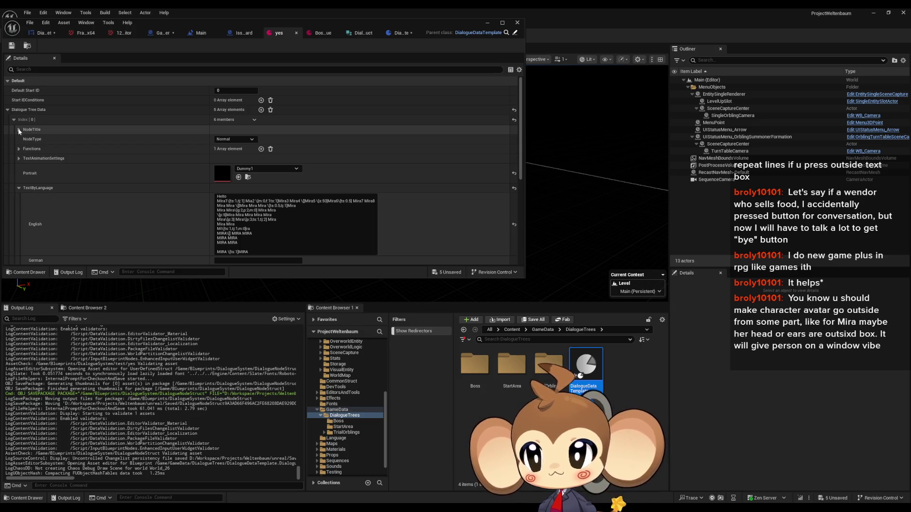
drag(195, 28, 273, 33)
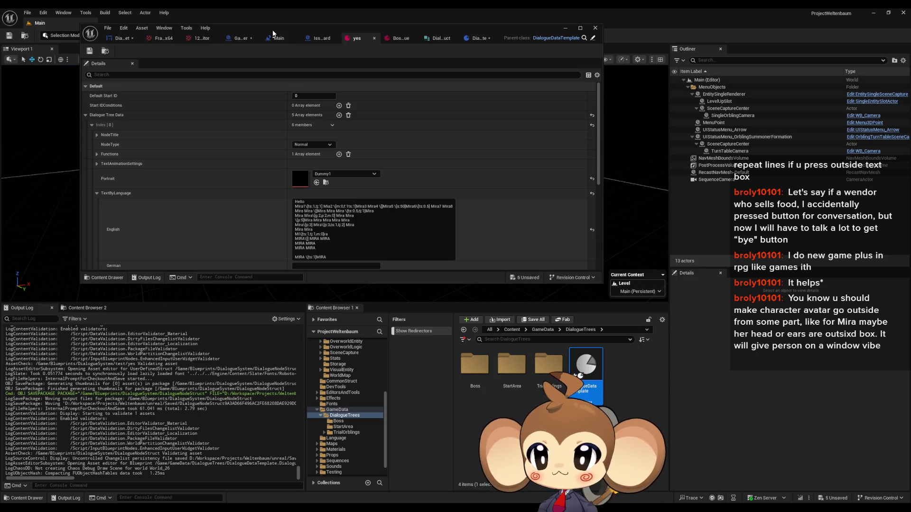
click(97, 135)
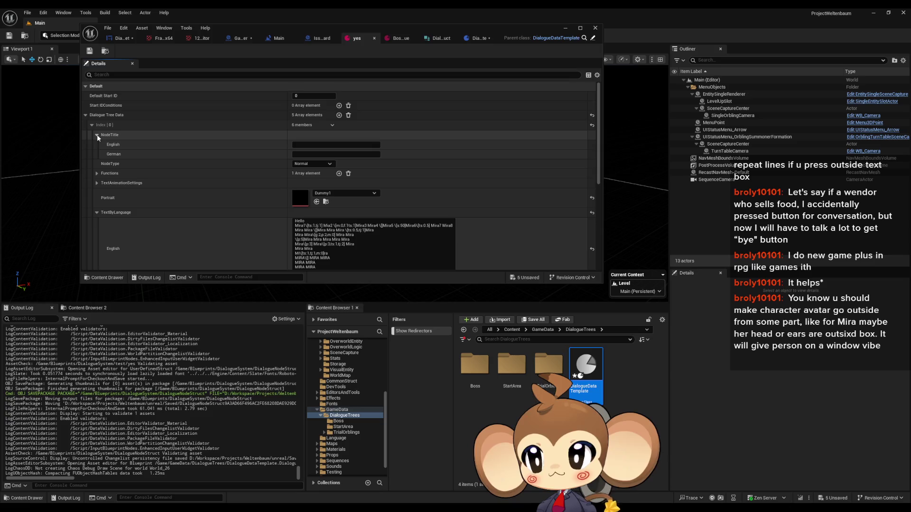
click(98, 135)
click(98, 136)
click(98, 136)
click(97, 135)
click(98, 136)
click(98, 136)
click(97, 136)
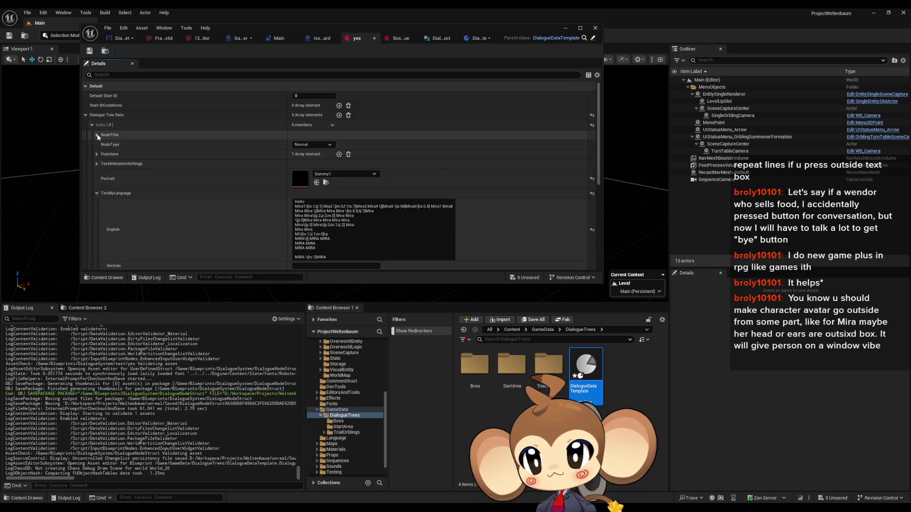
click(98, 136)
click(98, 136)
click(98, 136)
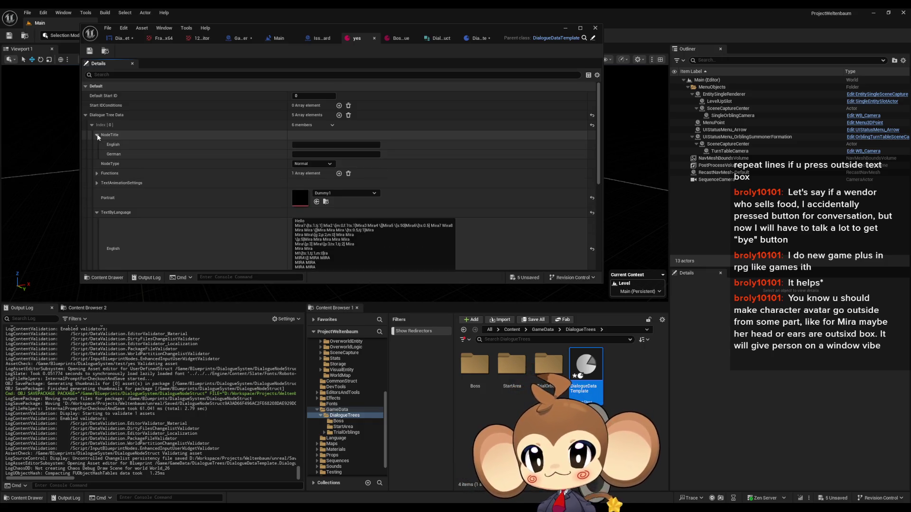
click(98, 136)
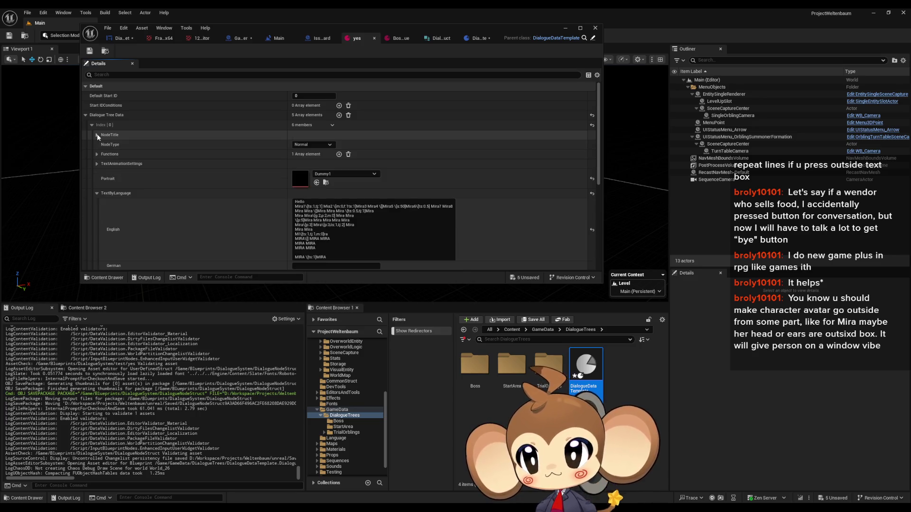
click(92, 125)
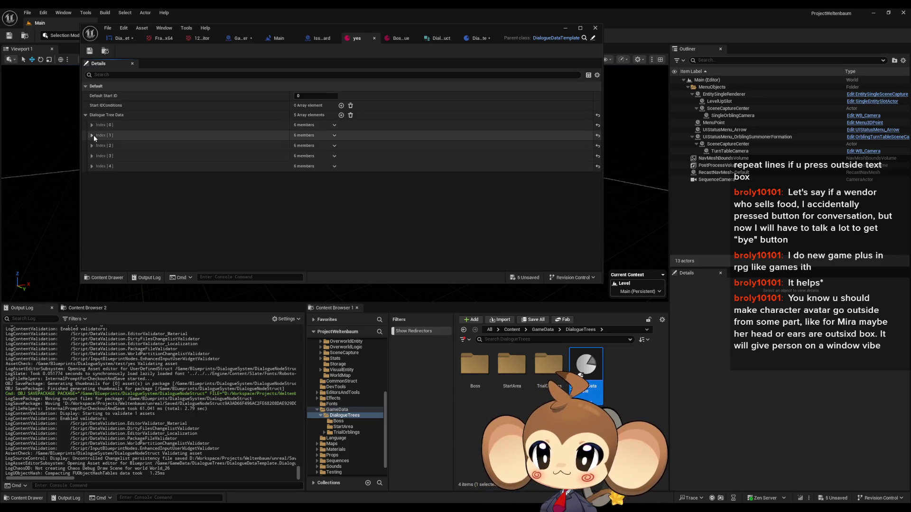
click(93, 125)
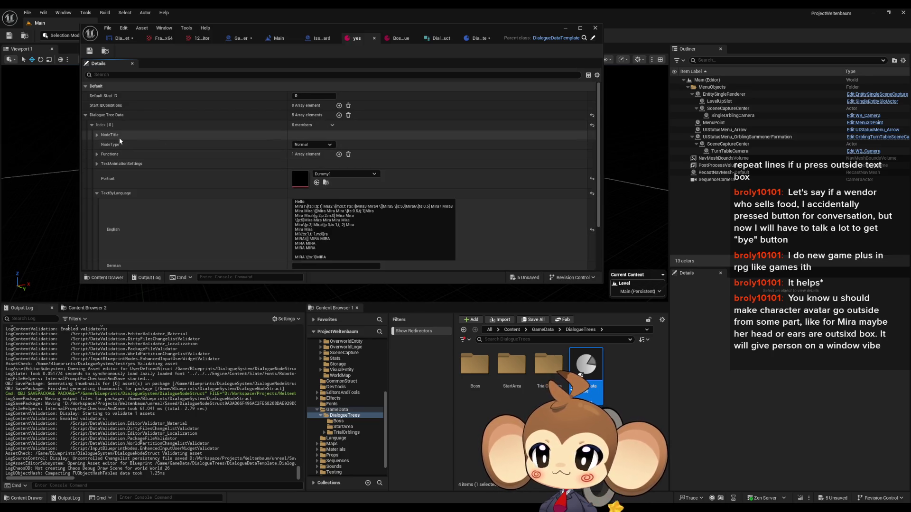
Step: Set the English NodeTitle for Index [0] and give Index [1] the title 'Mira'
click(98, 136)
click(364, 144)
text(Not Mira)
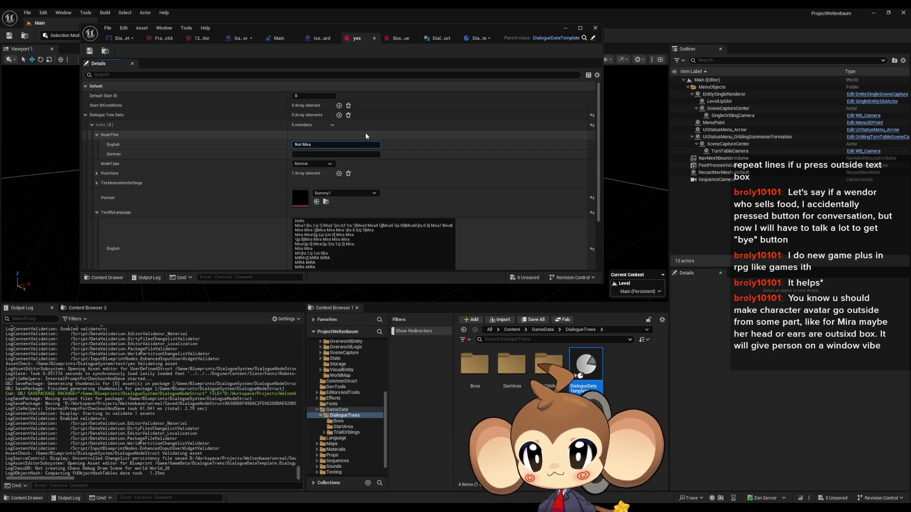
click(366, 137)
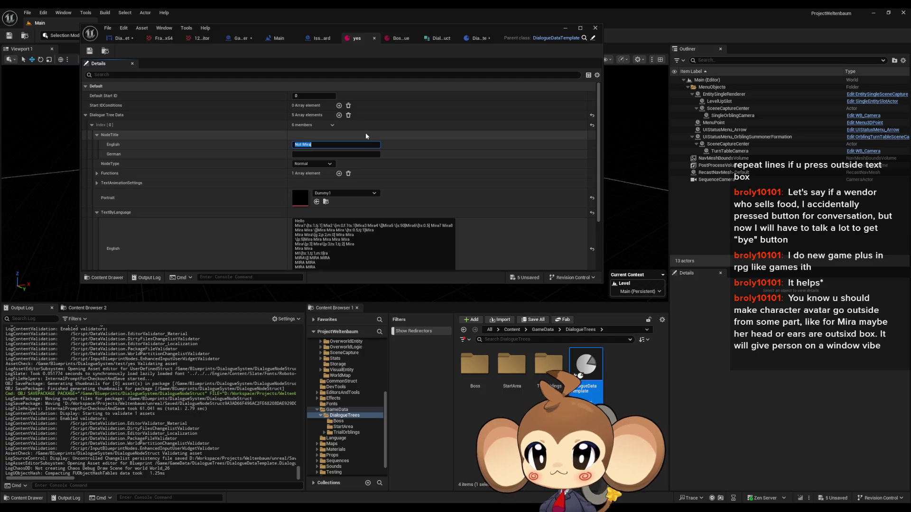
click(97, 135)
click(92, 126)
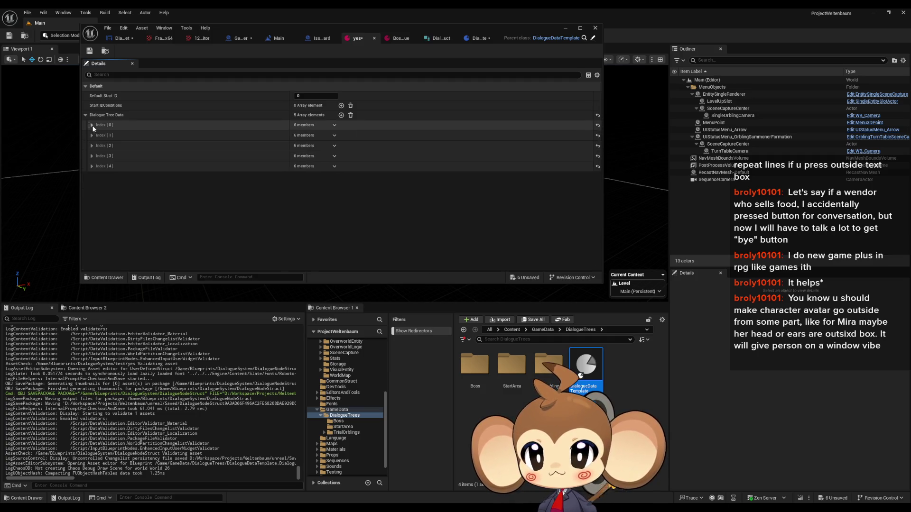
click(92, 136)
click(97, 146)
click(298, 155)
text(Not Mira)
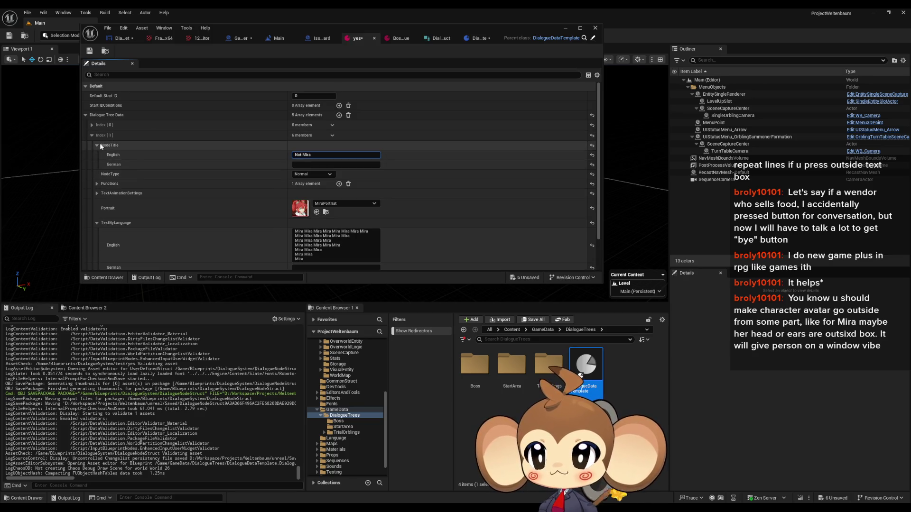
key(ctrl+a)
text(Mira)
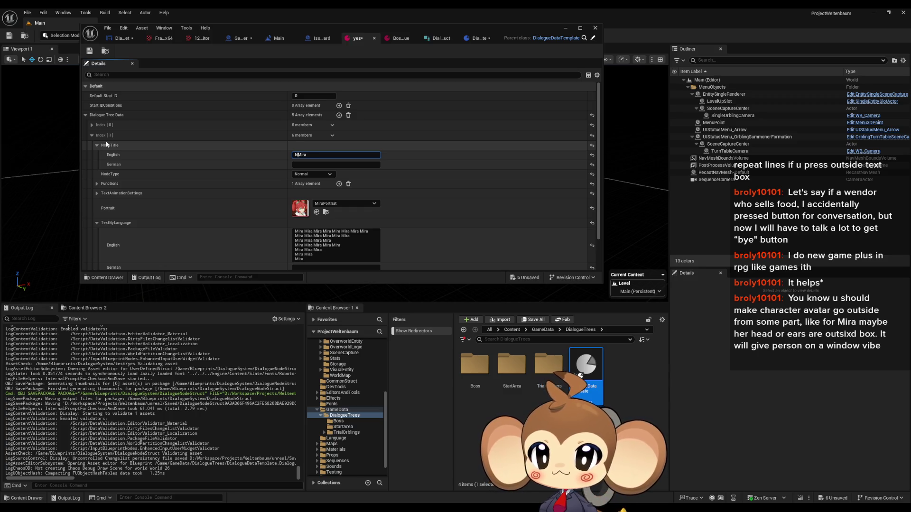
Step: Title Index [2] 'Mira' and Index [3] and [4] 'Not Mira' in English, then save
click(92, 135)
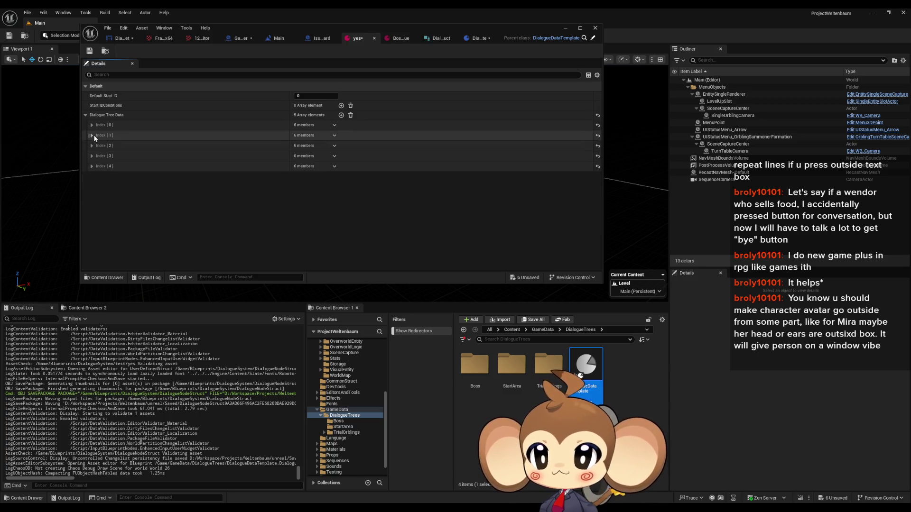
click(92, 146)
click(97, 156)
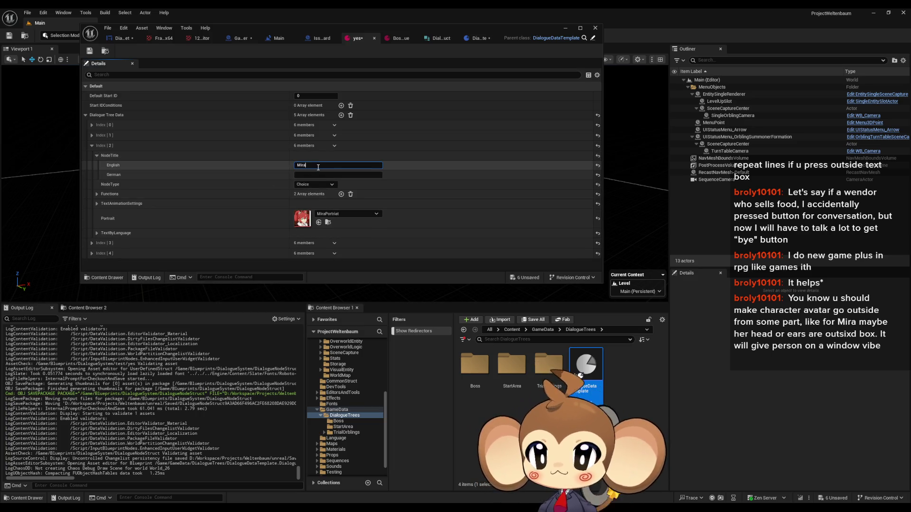
click(92, 146)
click(98, 156)
click(97, 165)
click(304, 176)
text(Not Mira)
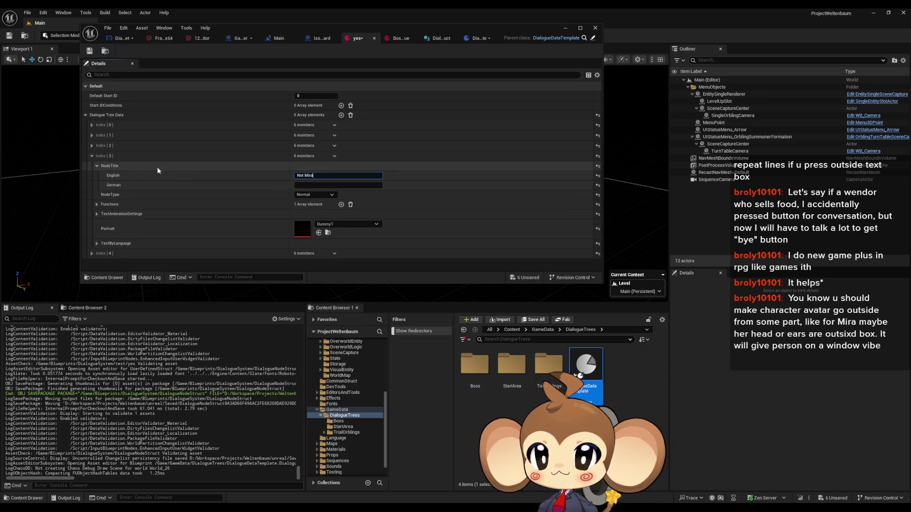
click(92, 156)
click(92, 166)
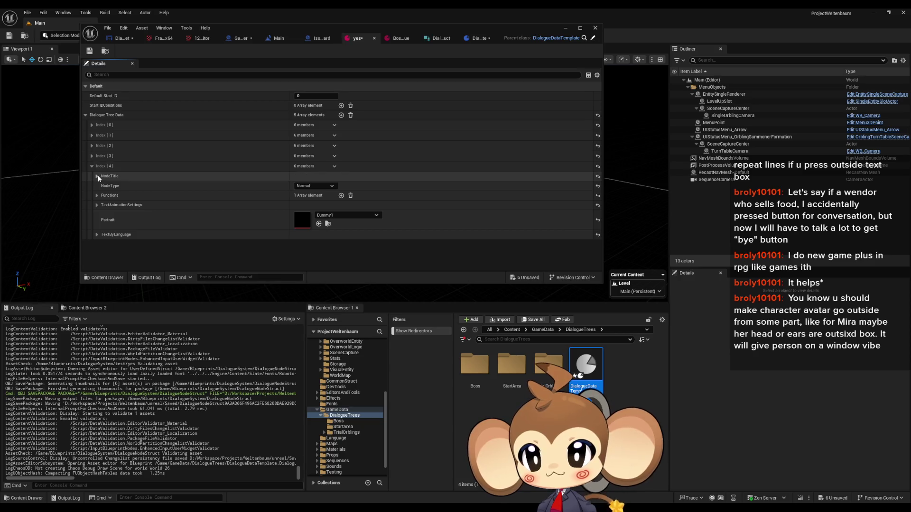
click(98, 176)
click(315, 186)
text(Not Mira)
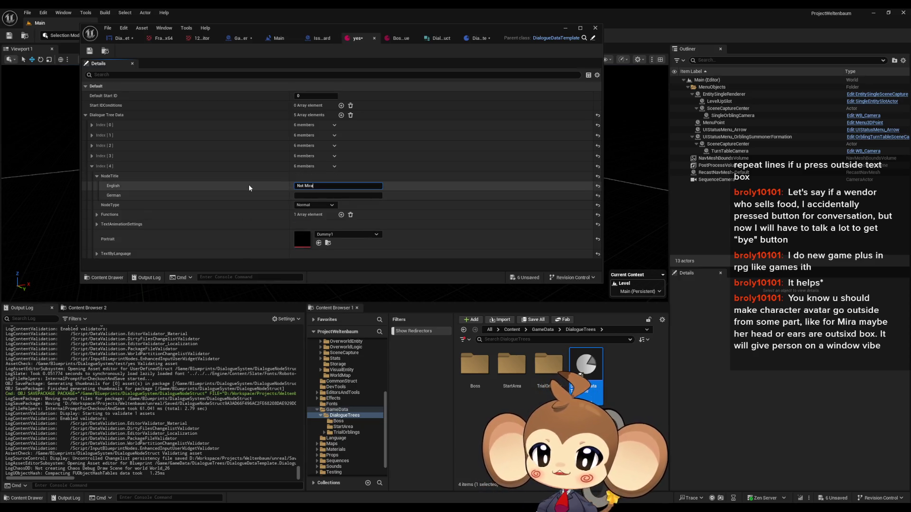
click(90, 51)
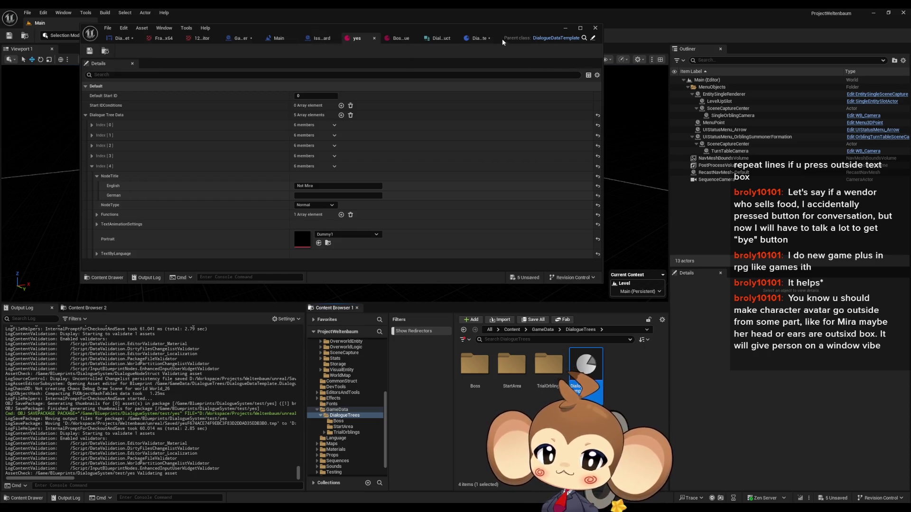
click(477, 38)
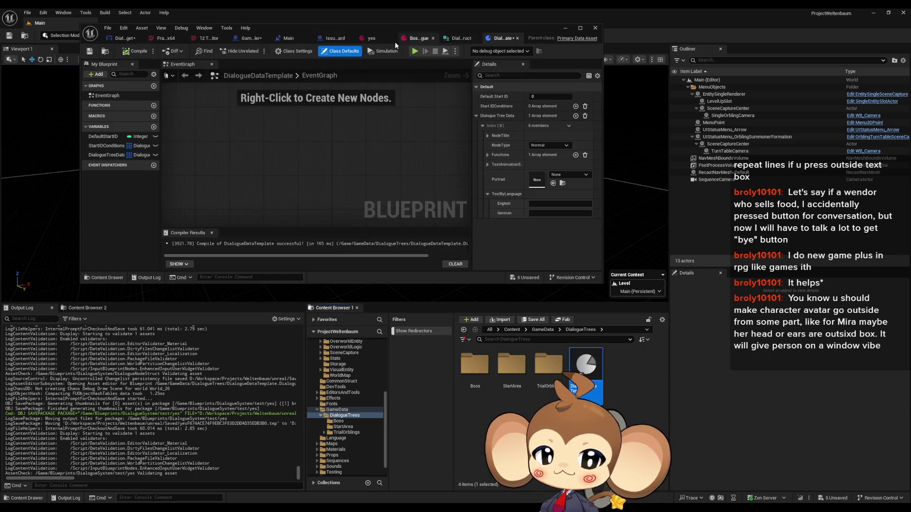
Step: Save DialogueDataTemplate and maximize the asset editor window
click(90, 51)
click(253, 38)
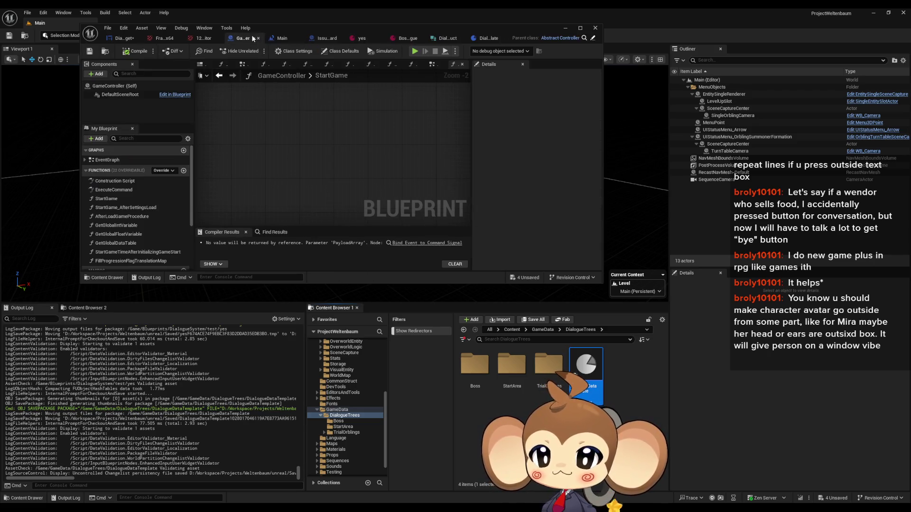
double_click(283, 29)
Step: Delete the placeholder 'Mira' text from the DialogueMainWidget title text block
click(53, 25)
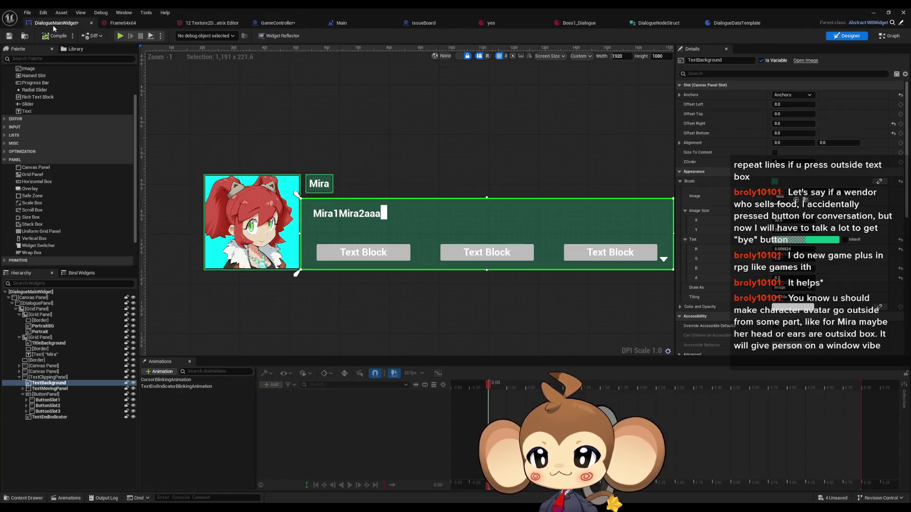
click(312, 184)
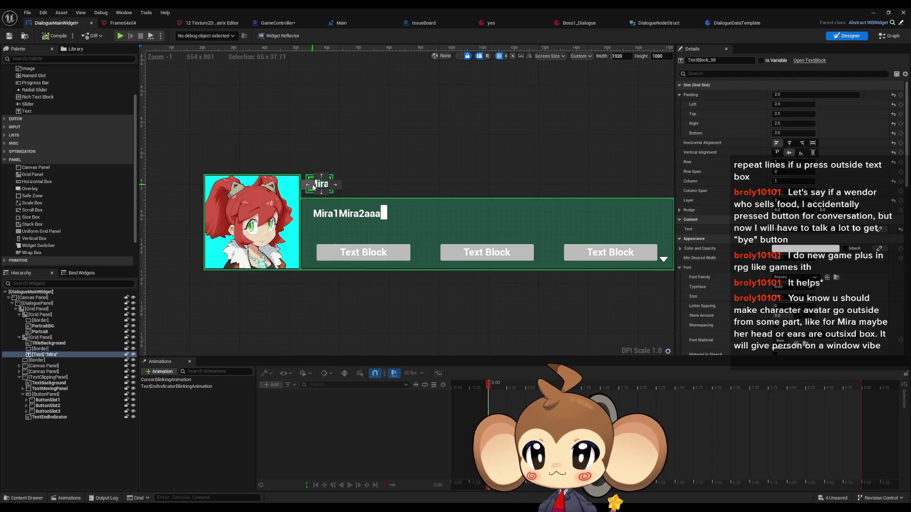
click(798, 229)
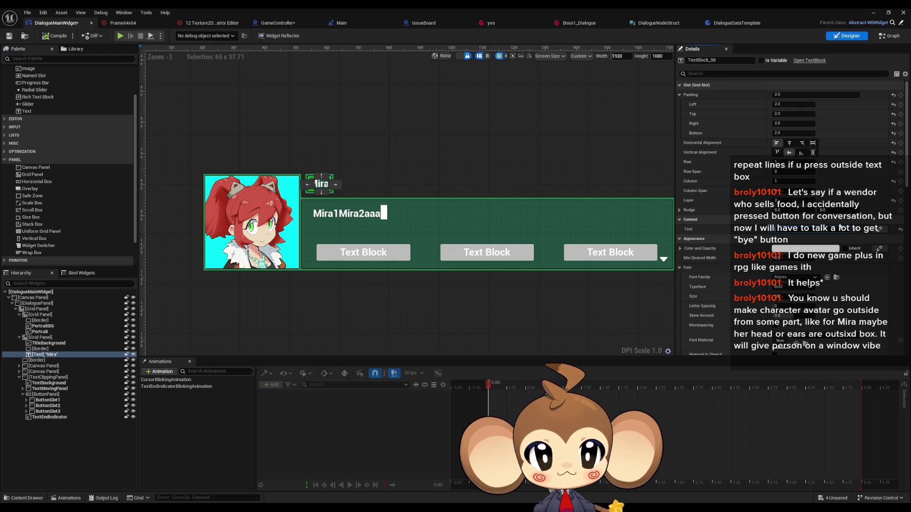
key(BackSpace)
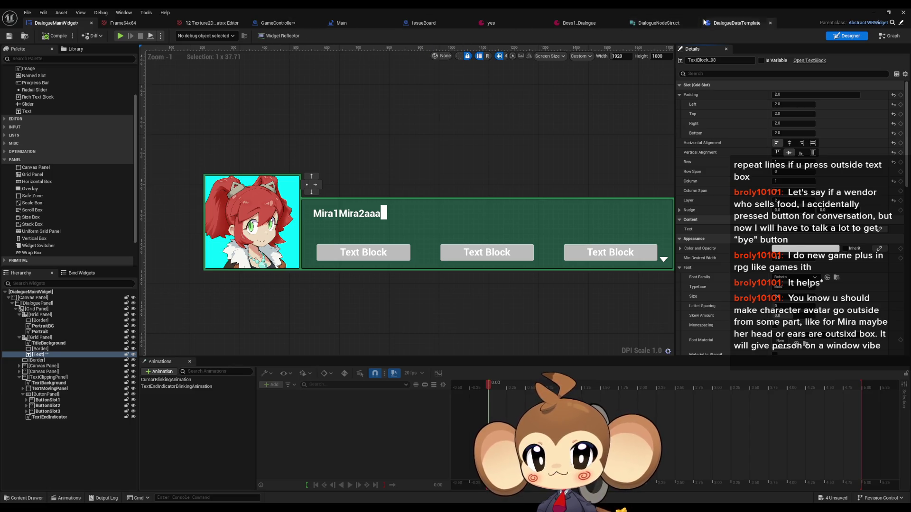
click(658, 23)
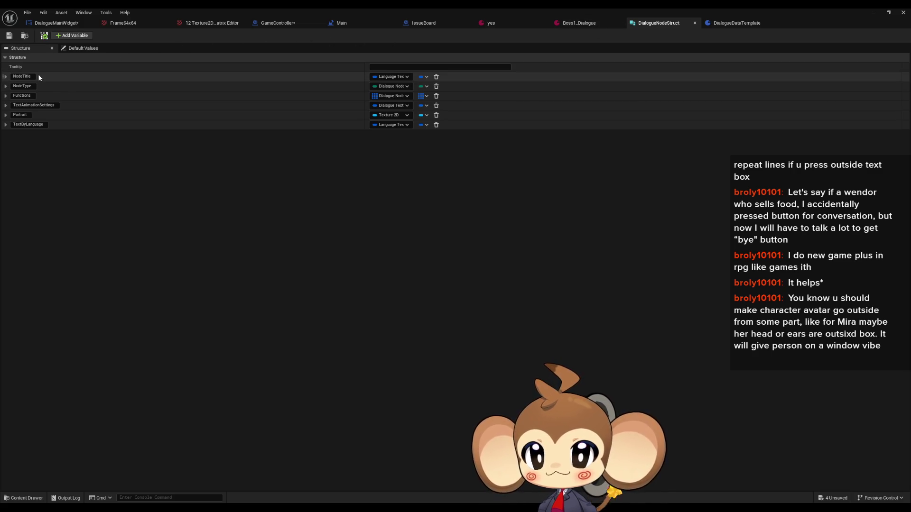
Step: Default NodeTitle's English value to '- no title -', save the struct, and compile DialogueDataTemplate
click(74, 49)
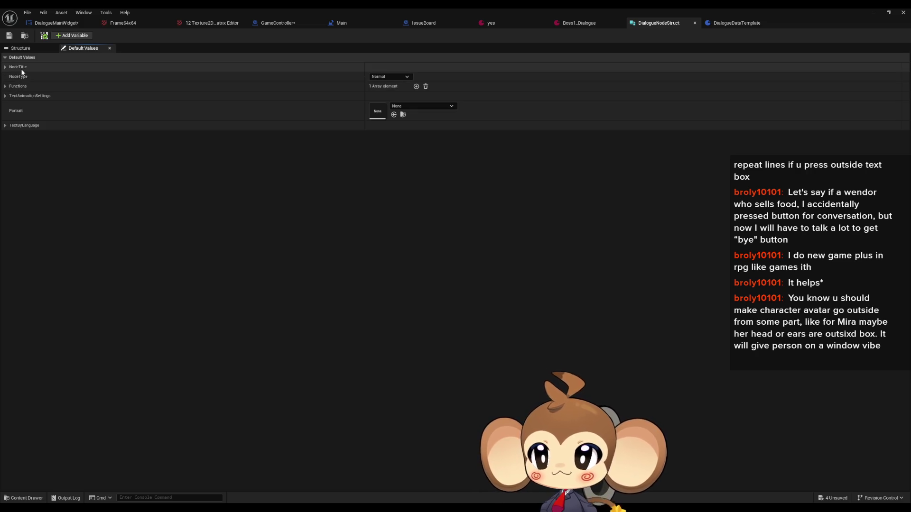
click(6, 67)
click(377, 76)
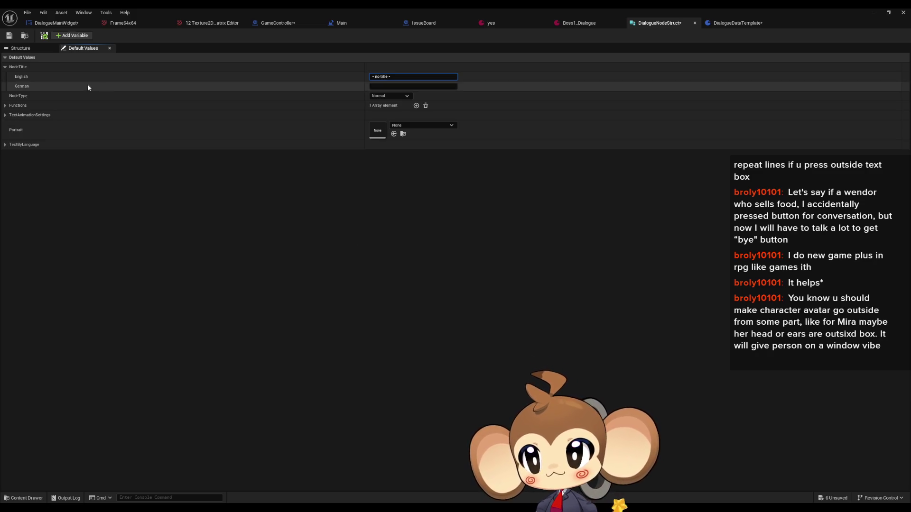
click(9, 36)
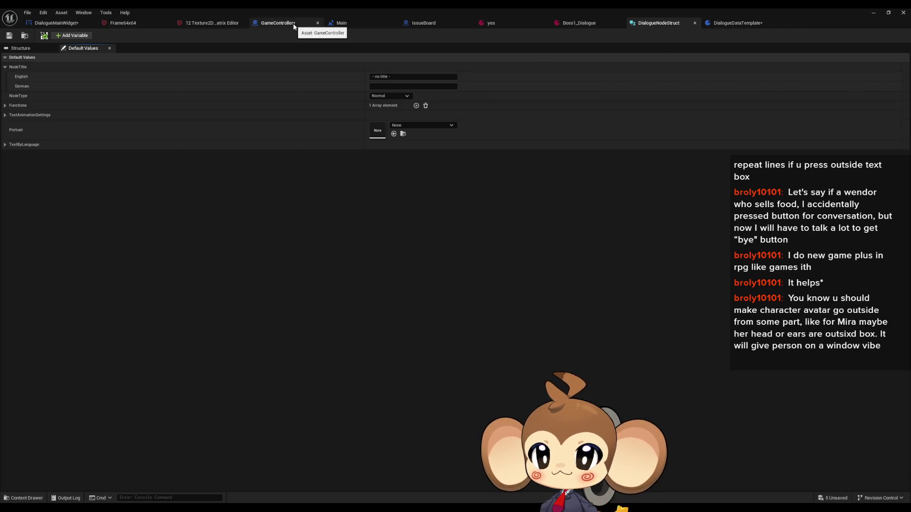
click(54, 35)
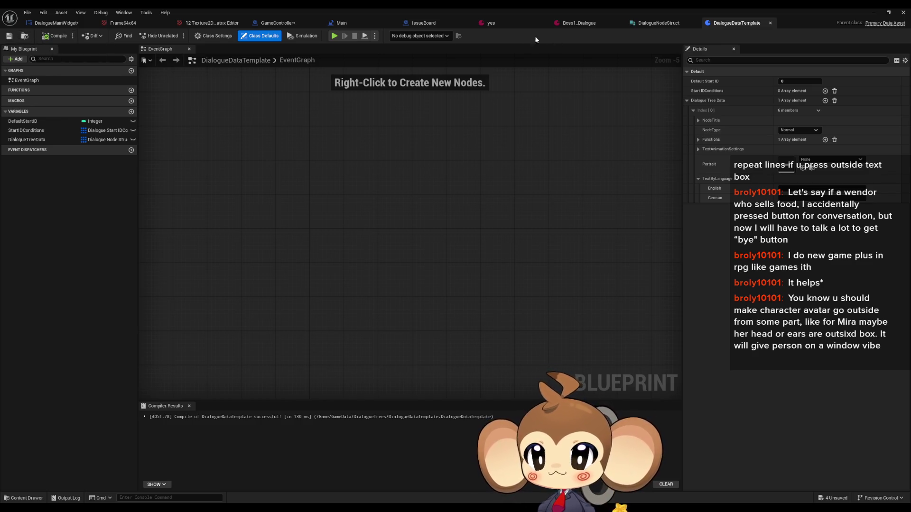
Step: Check the first node's English and German NodeTitle entries in the yes and Boss1_Dialogue assets
click(490, 25)
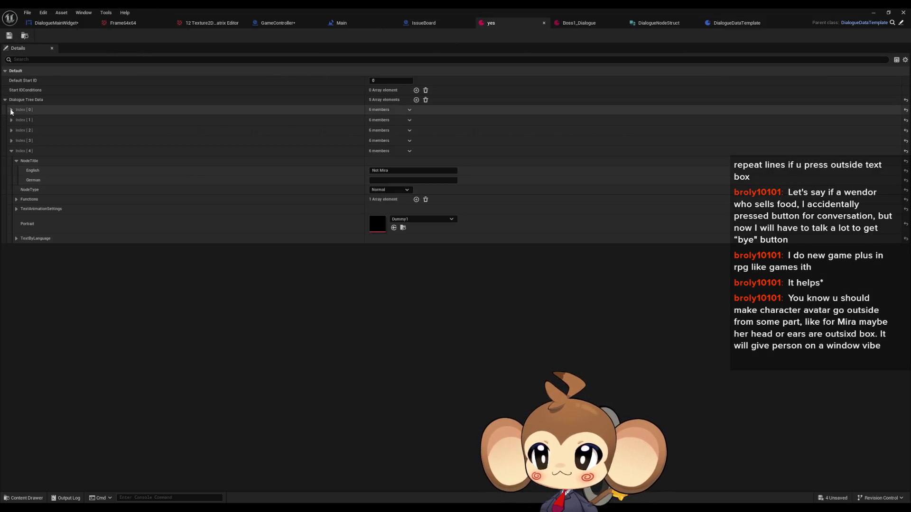
click(582, 24)
click(16, 120)
click(17, 120)
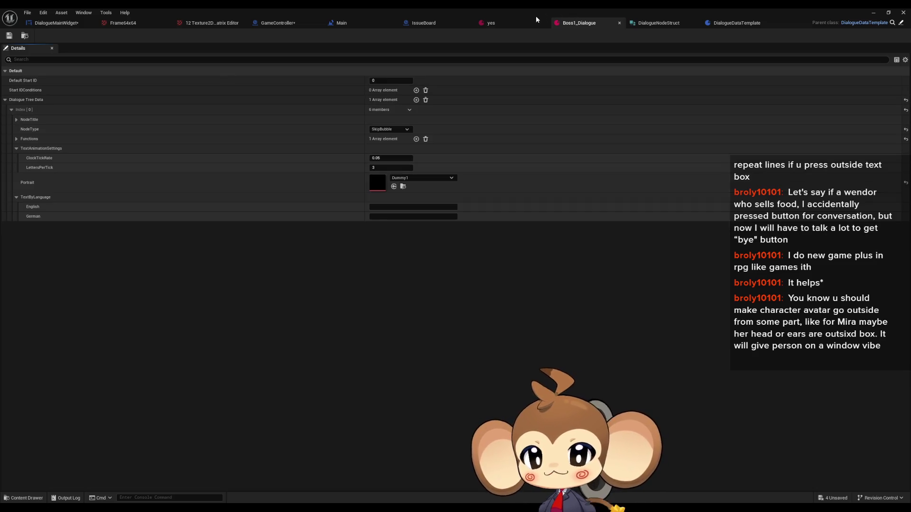
click(503, 23)
click(11, 110)
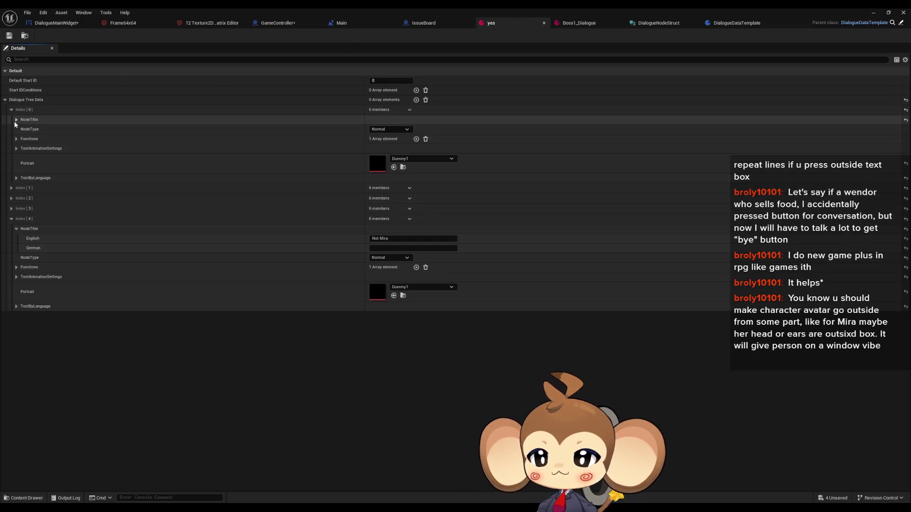
click(16, 120)
click(16, 120)
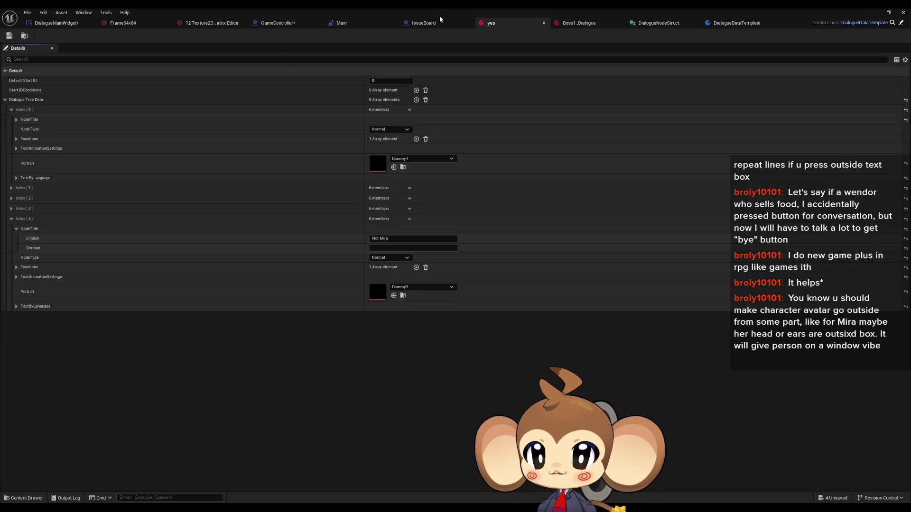
Step: Compile the GameController blueprint and return to the DialogueMainWidget designer
click(293, 23)
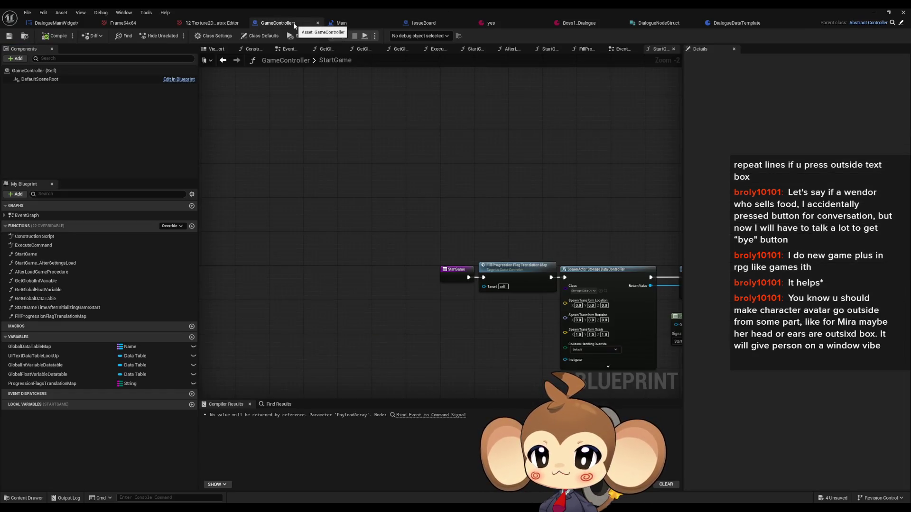
click(53, 38)
mouse_move(465, 165)
mouse_down()
mouse_move(299, 99)
mouse_move(261, 98)
mouse_up()
click(52, 24)
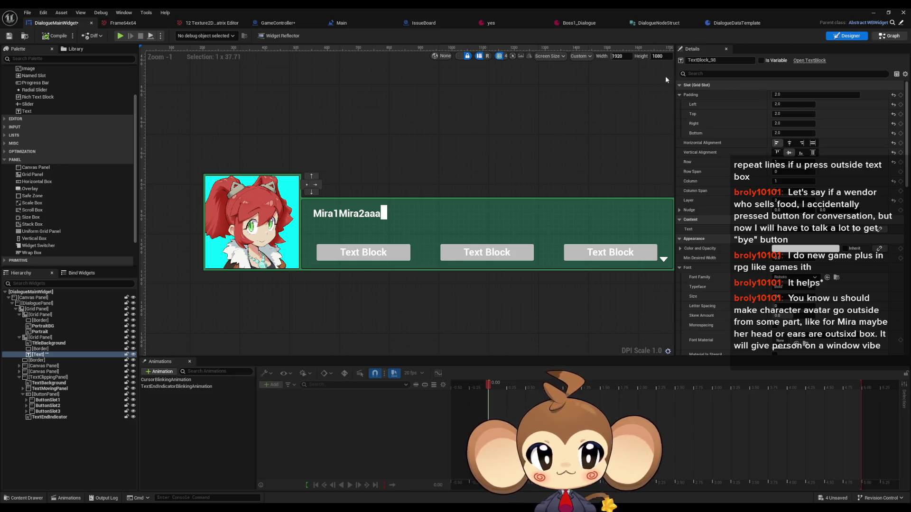
Step: Open the AnimateDialogueText function graph, pan around its nodes, and restore the editor window
click(890, 36)
scroll(62, 73, up, 1)
scroll(75, 114, up, 15)
double_click(44, 102)
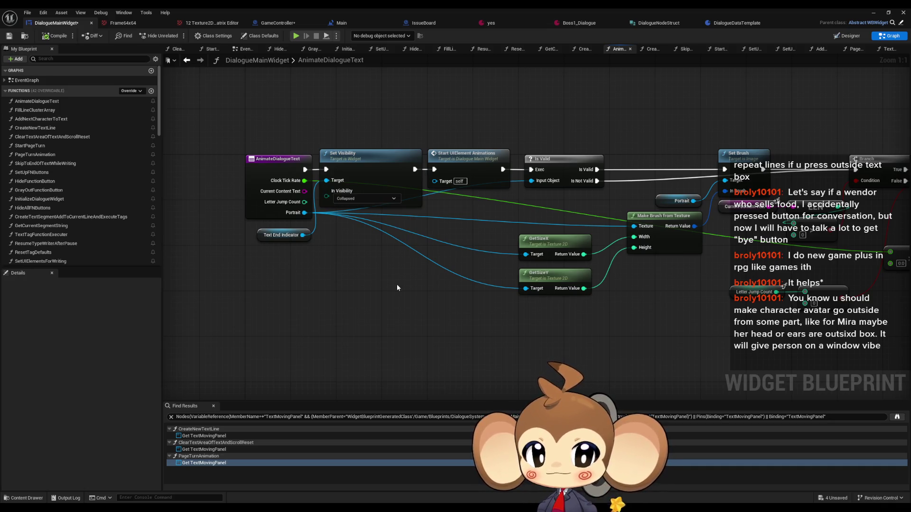
drag(397, 287, 335, 244)
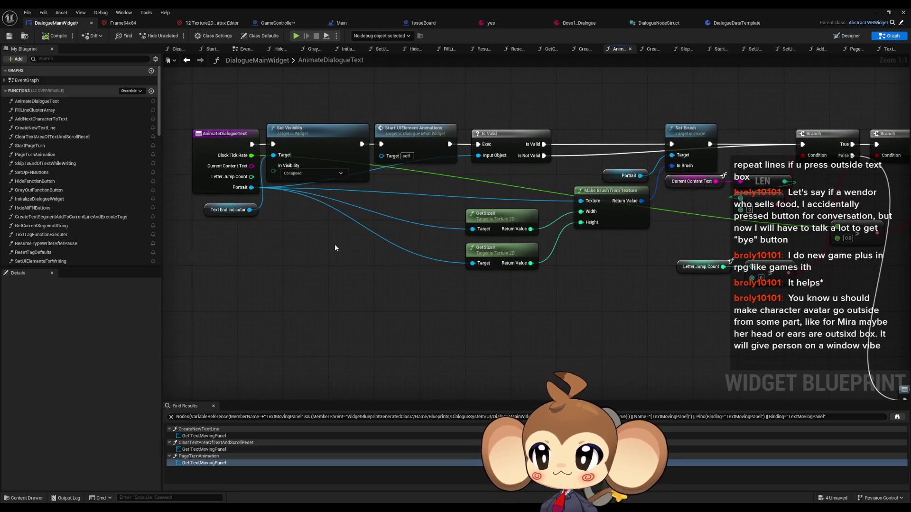
scroll(335, 244, down, 4)
drag(260, 224, 340, 227)
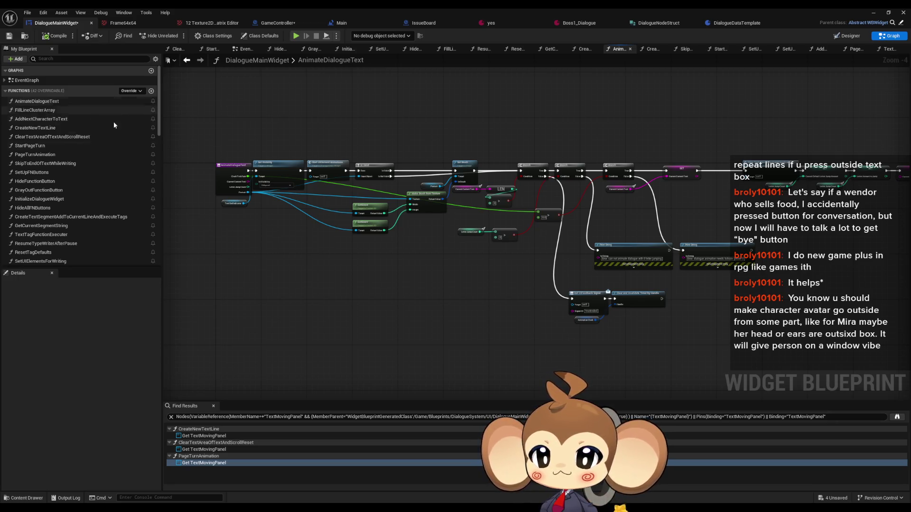
scroll(189, 180, up, 4)
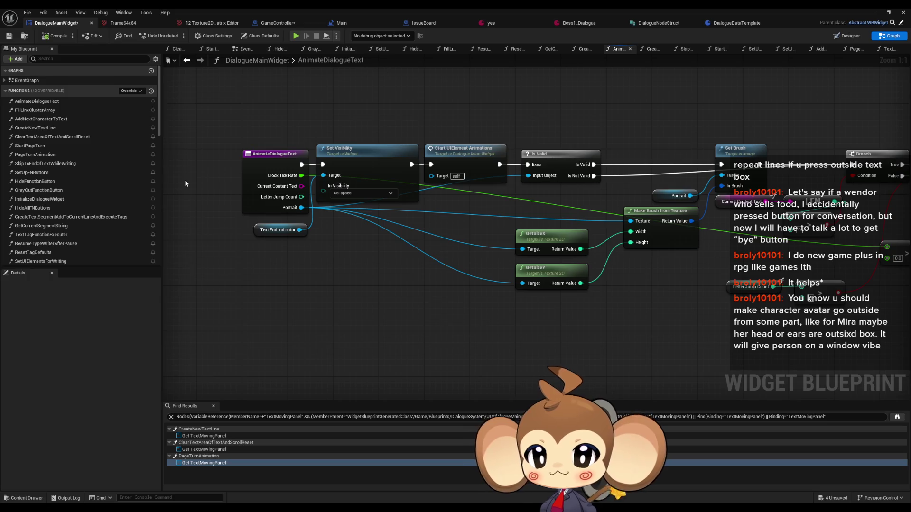
scroll(399, 201, down, 5)
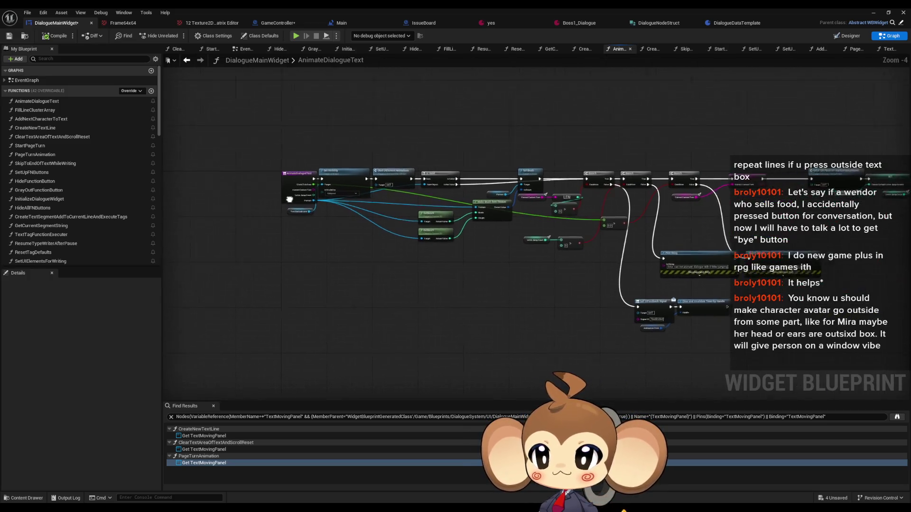
double_click(306, 8)
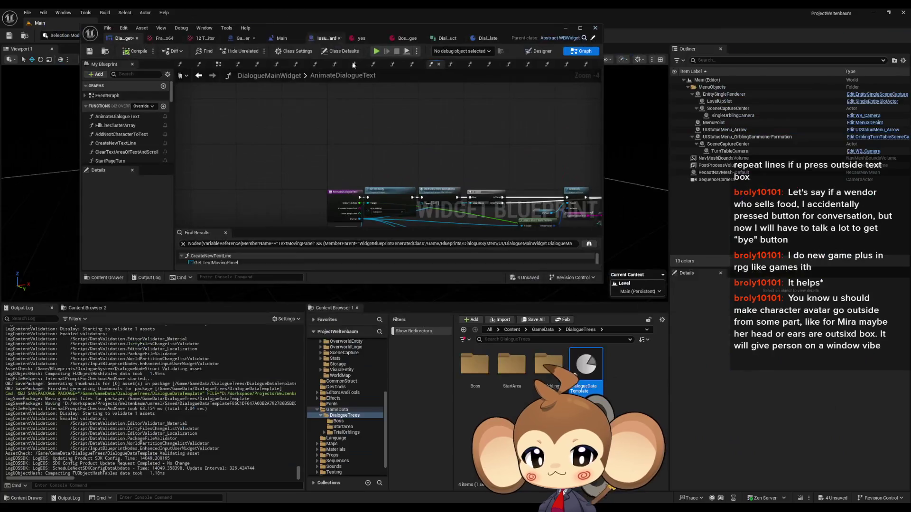
Step: Browse to Blueprints/DialogueSystem and open the DialogueStateMachine blueprint
click(542, 330)
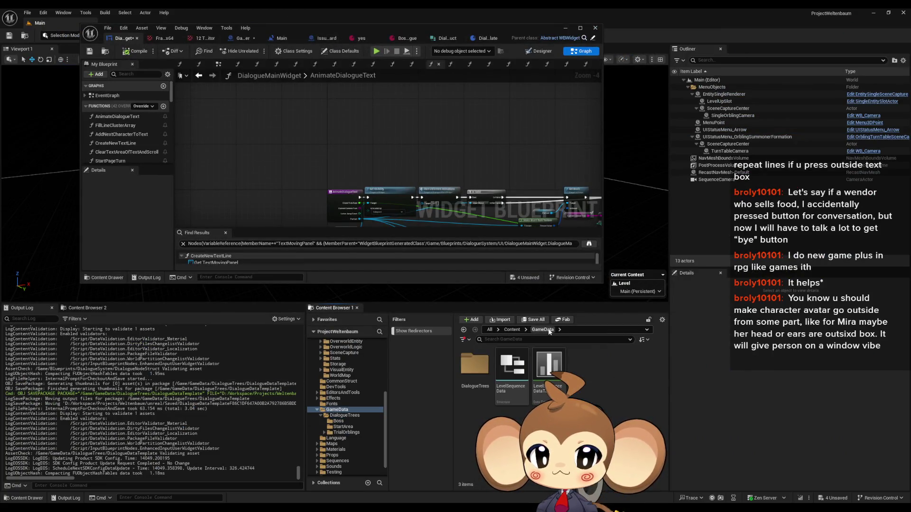
click(525, 330)
click(546, 356)
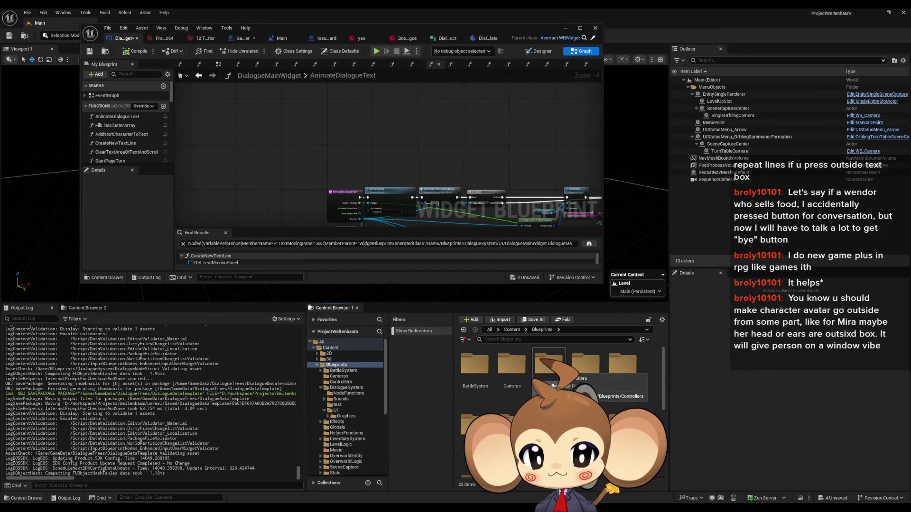
double_click(588, 367)
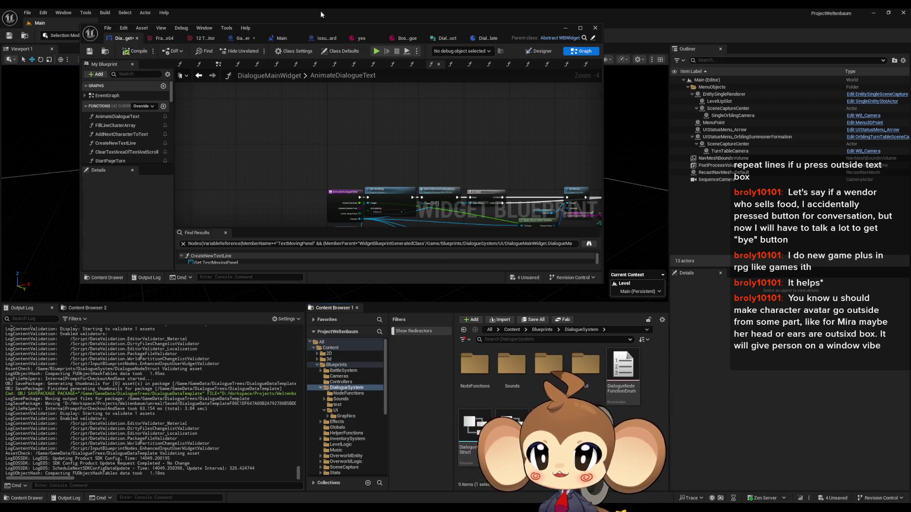
double_click(295, 26)
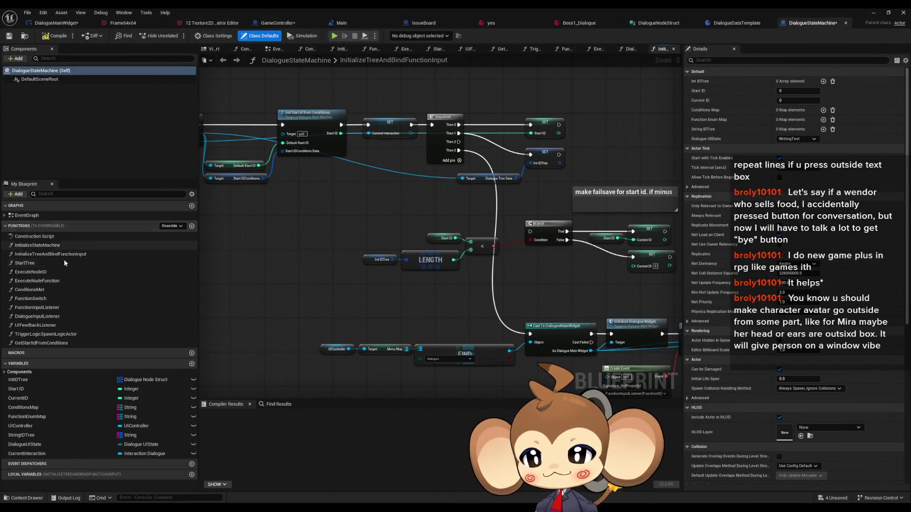
Step: Follow StartTree and FunctionSwitch down into the ExecuteNodeID function graph
double_click(38, 263)
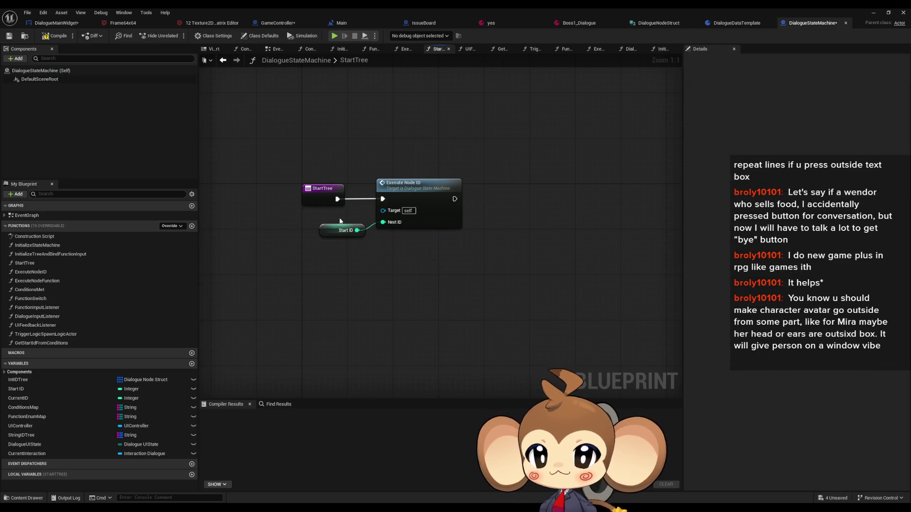
double_click(31, 299)
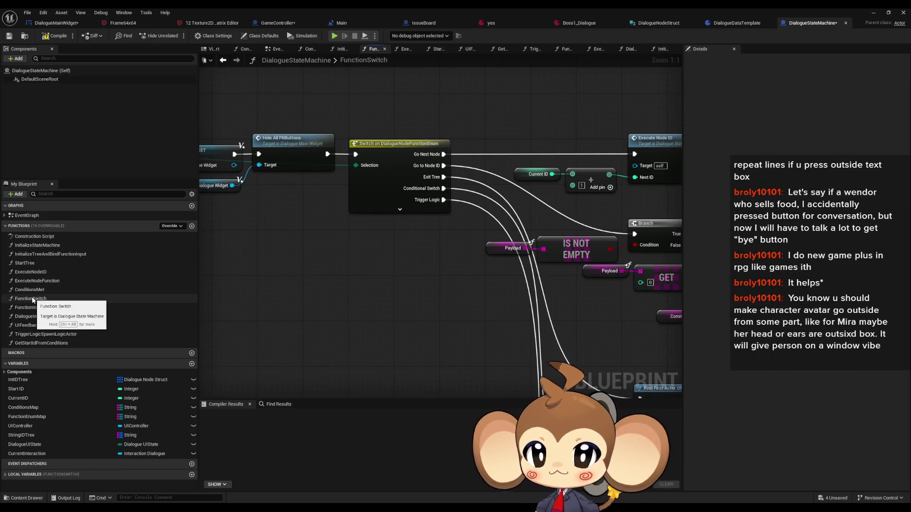
drag(667, 152, 466, 164)
click(466, 165)
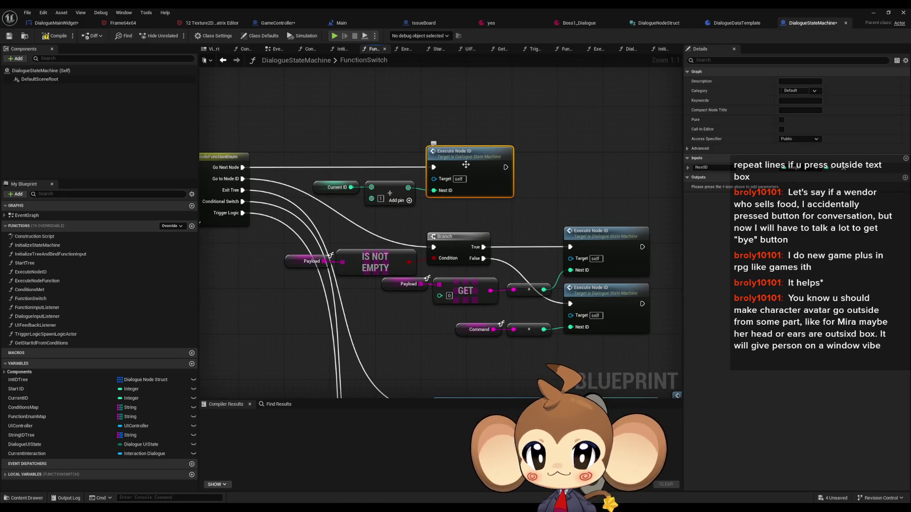
double_click(466, 164)
Step: Find the Animate Dialogue Text call in ExecuteNodeID and open its function definition
mouse_move(381, 278)
mouse_down()
mouse_move(338, 269)
mouse_move(355, 254)
mouse_up()
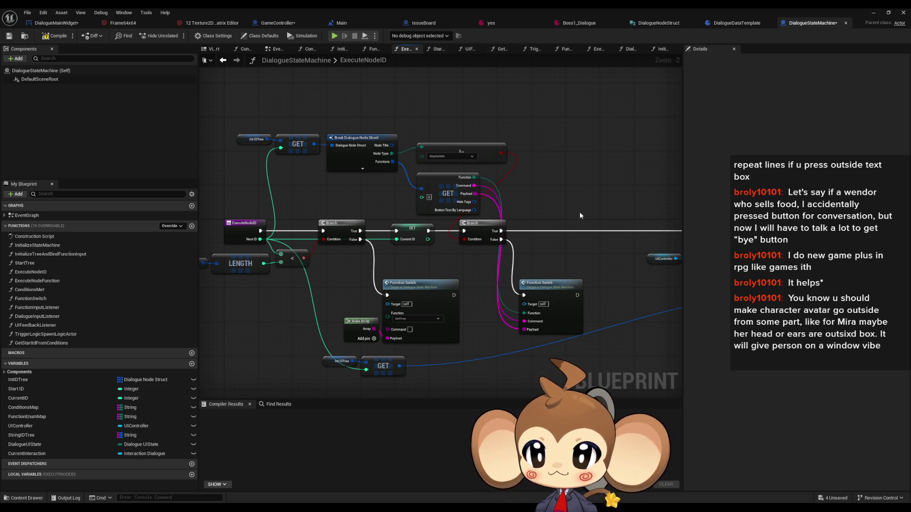
scroll(558, 217, down, 4)
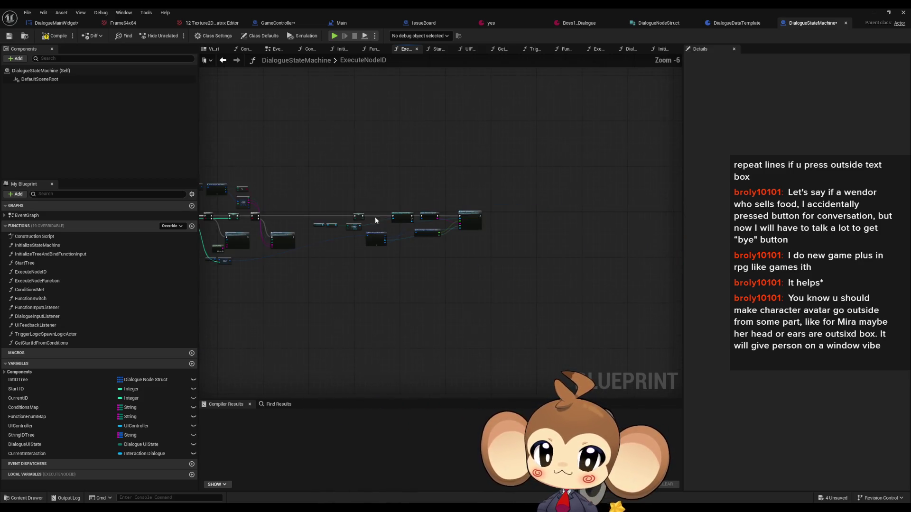
scroll(458, 212, up, 5)
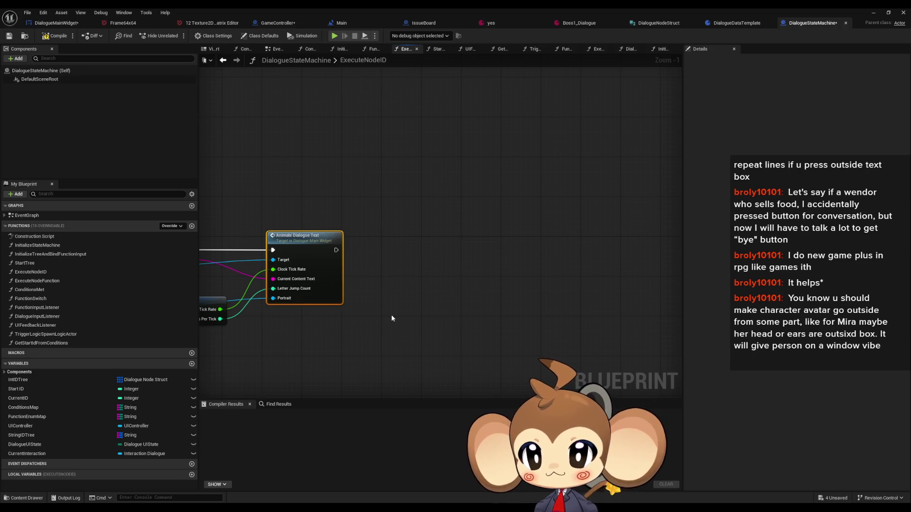
drag(318, 306, 426, 293)
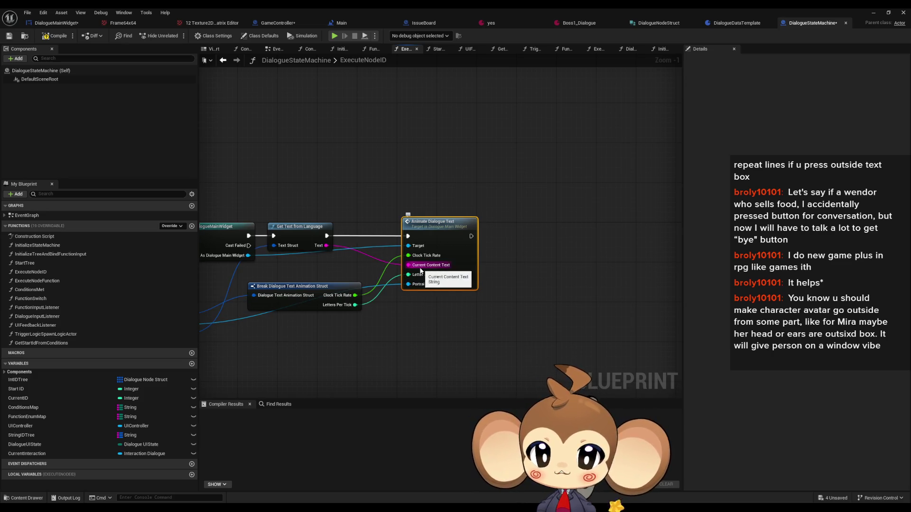
ctrl+click(456, 256)
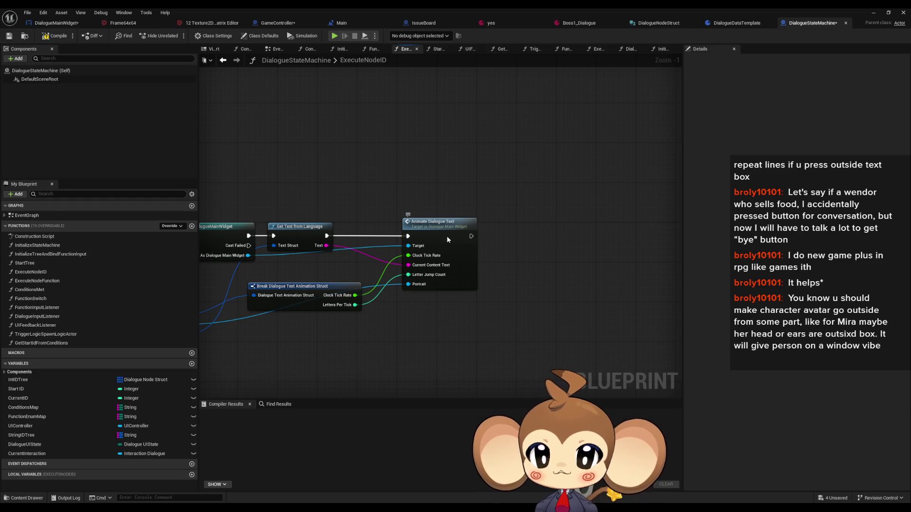
double_click(447, 238)
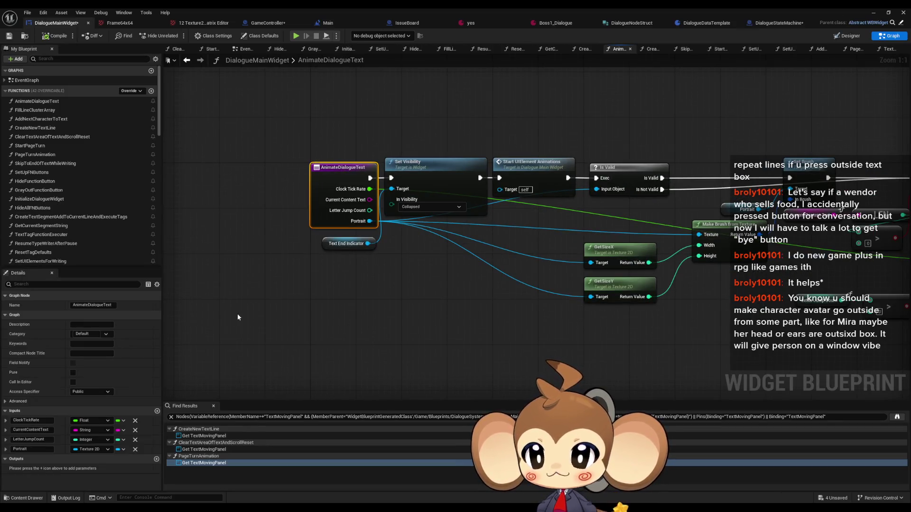
Step: Add a NodeTitle input to AnimateDialogueText and change its type from Boolean
click(157, 411)
text(NodeTitle)
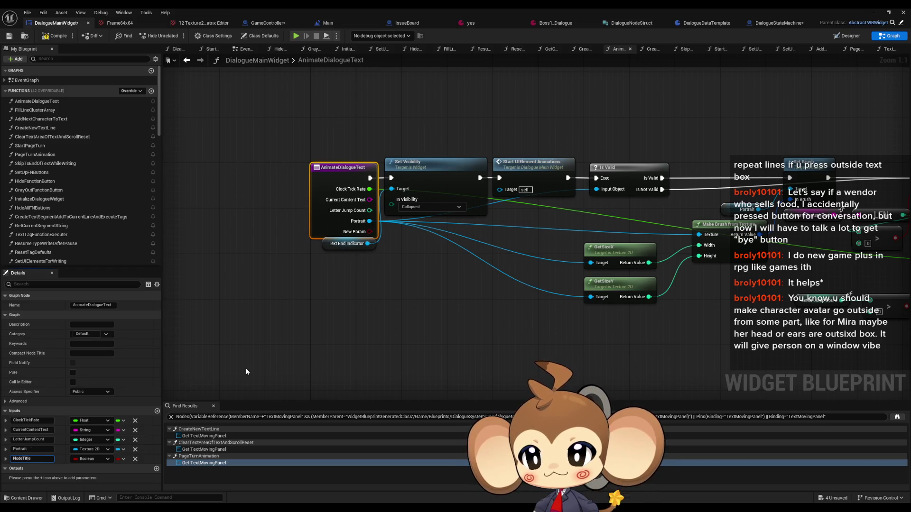
key(Return)
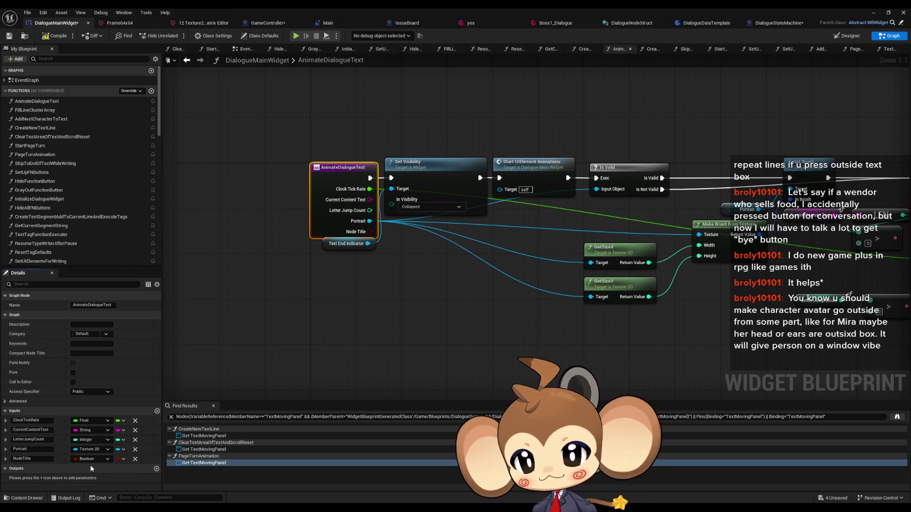
click(91, 459)
click(100, 368)
click(355, 274)
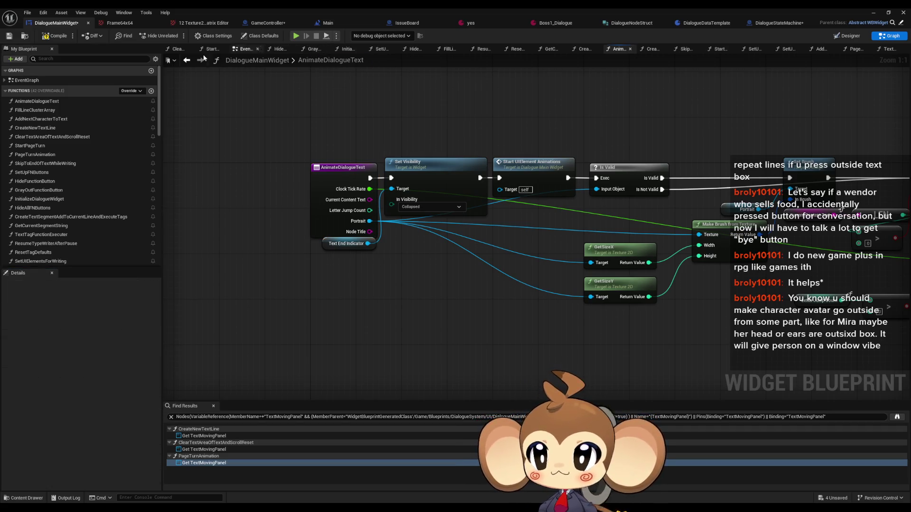
scroll(66, 249, down, 15)
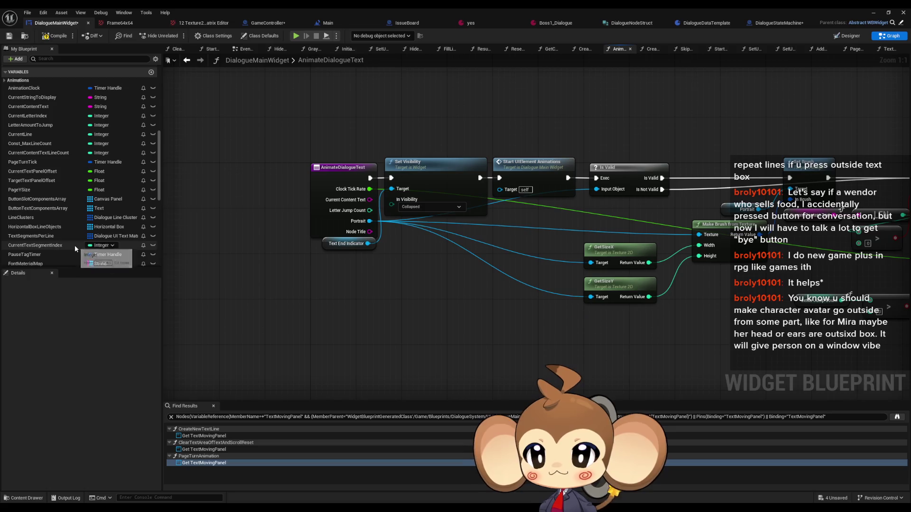
Step: Check the SpeakerTitle text block in the Designer, then return to the graph
click(853, 36)
scroll(308, 273, up, 8)
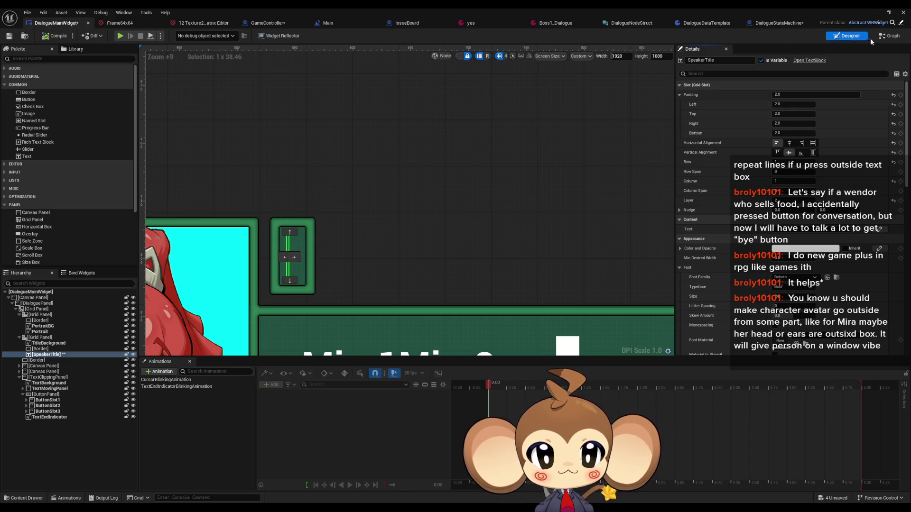
click(888, 37)
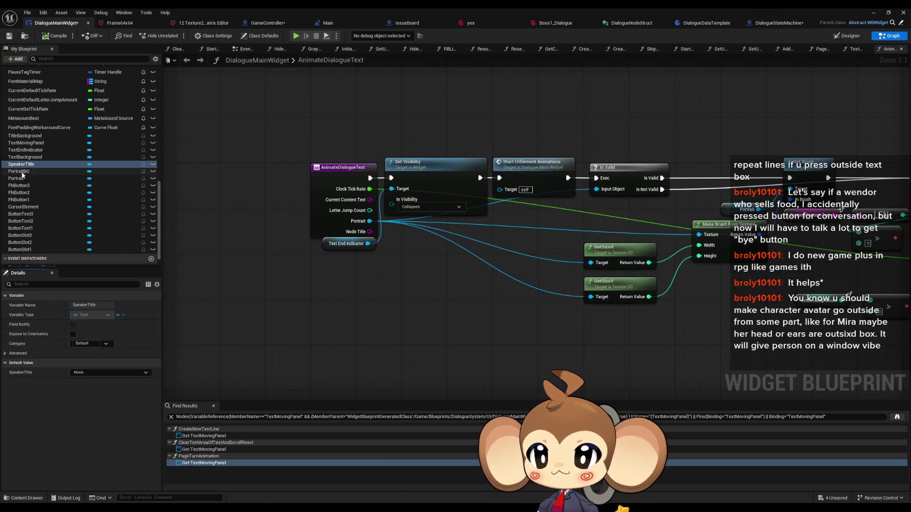
Step: Add a SpeakerTitle reference with a SetText node fed by the Node Title input
mouse_move(23, 166)
mouse_down()
mouse_move(261, 328)
mouse_move(344, 331)
mouse_up()
click(285, 342)
text(set texxt)
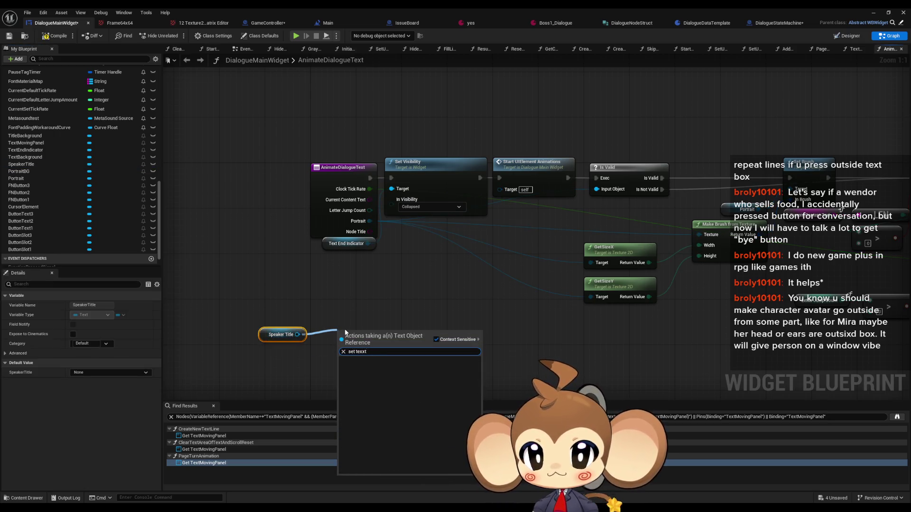
key(BackSpace)
text(t)
key(Return)
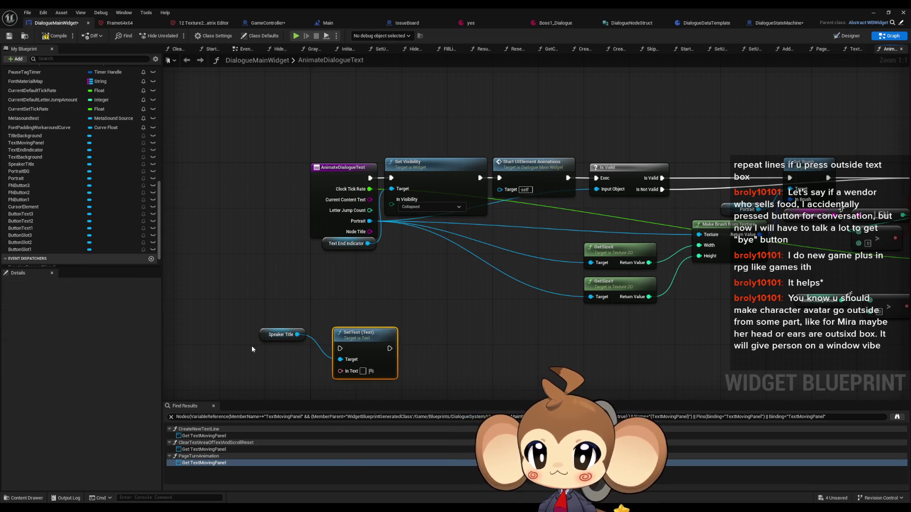
right_click(247, 373)
text(node tit)
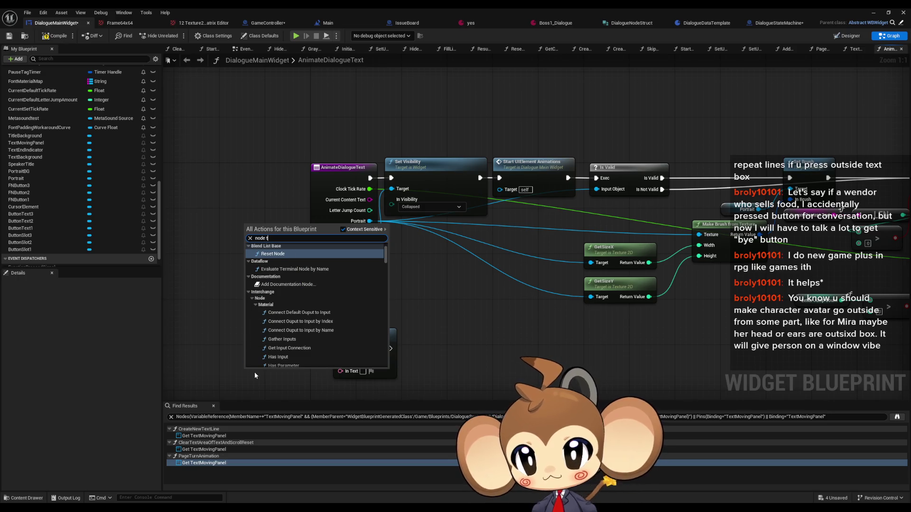
key(Return)
mouse_move(283, 374)
mouse_down()
mouse_move(341, 373)
mouse_move(244, 373)
mouse_up()
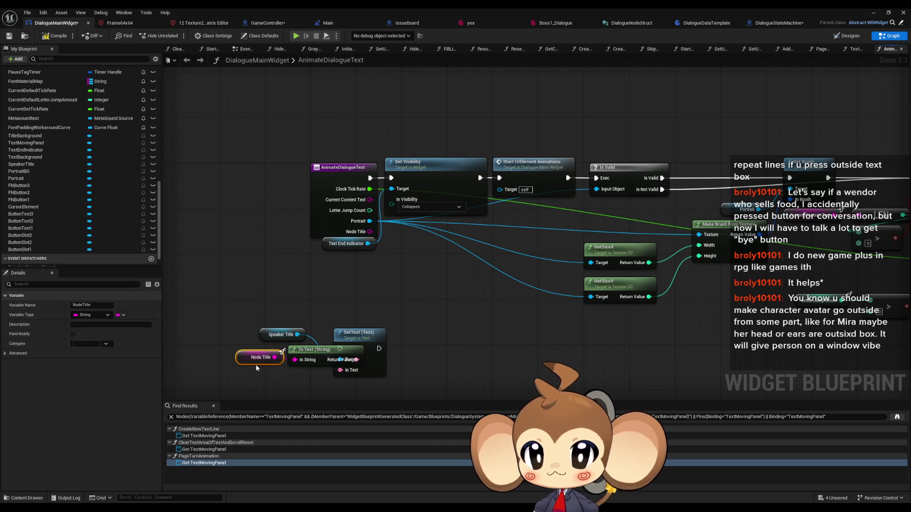
Step: Move the SpeakerTitle SetText group into the chain after SET Current Content Text
drag(303, 363, 264, 403)
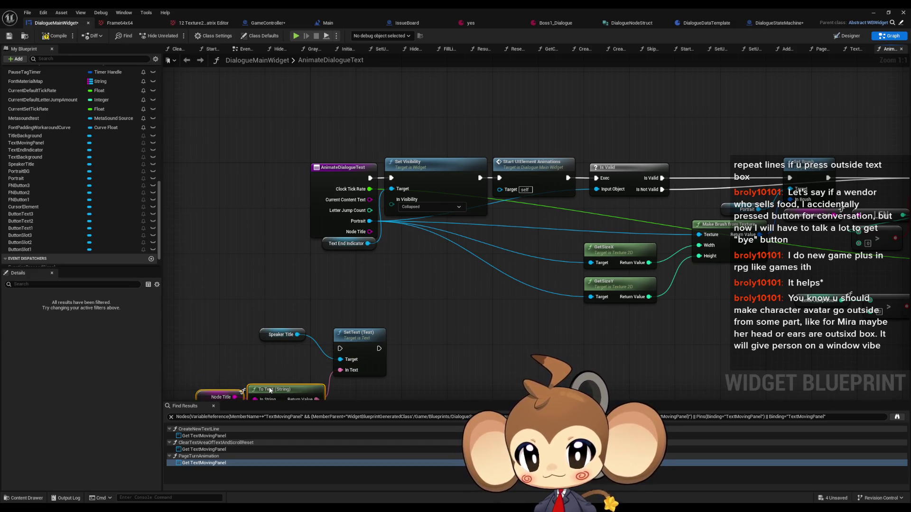
drag(278, 338, 295, 360)
scroll(303, 341, down, 4)
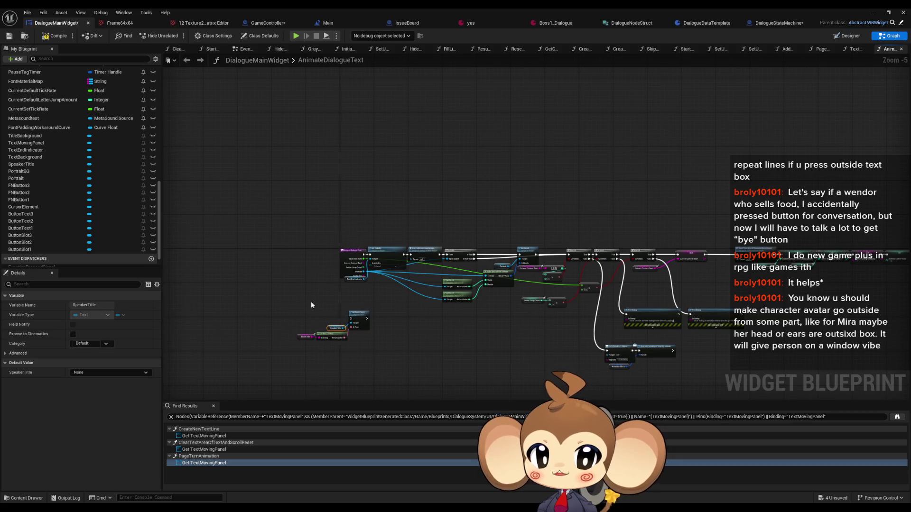
scroll(324, 309, up, 1)
mouse_move(235, 275)
mouse_down()
mouse_move(339, 305)
mouse_move(598, 320)
mouse_up()
scroll(609, 317, up, 2)
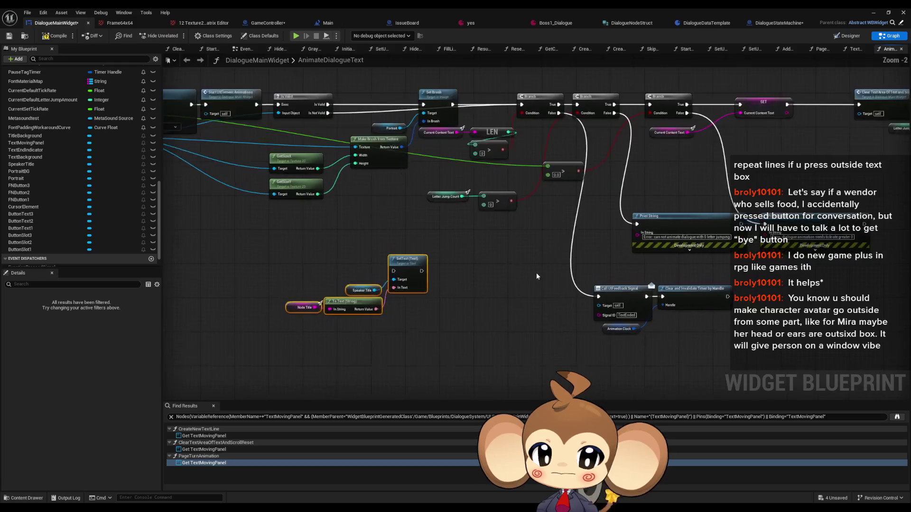
scroll(522, 297, down, 3)
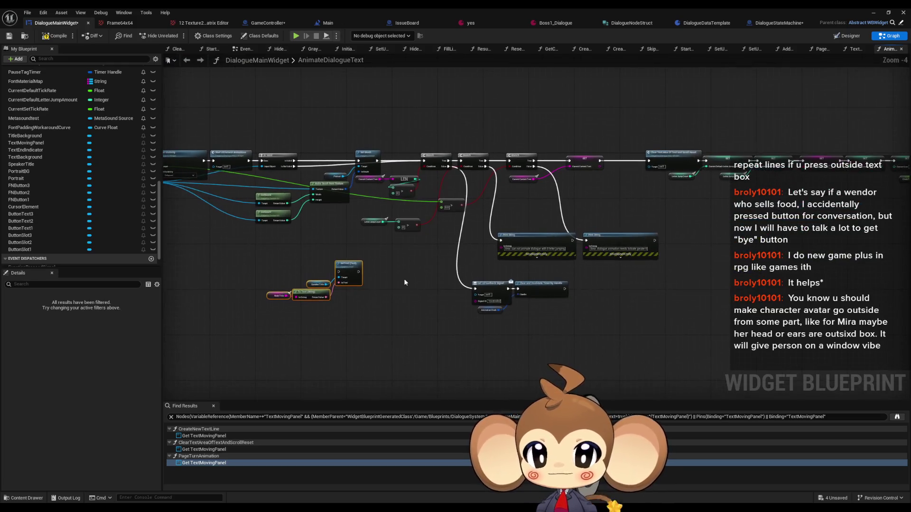
scroll(326, 273, up, 1)
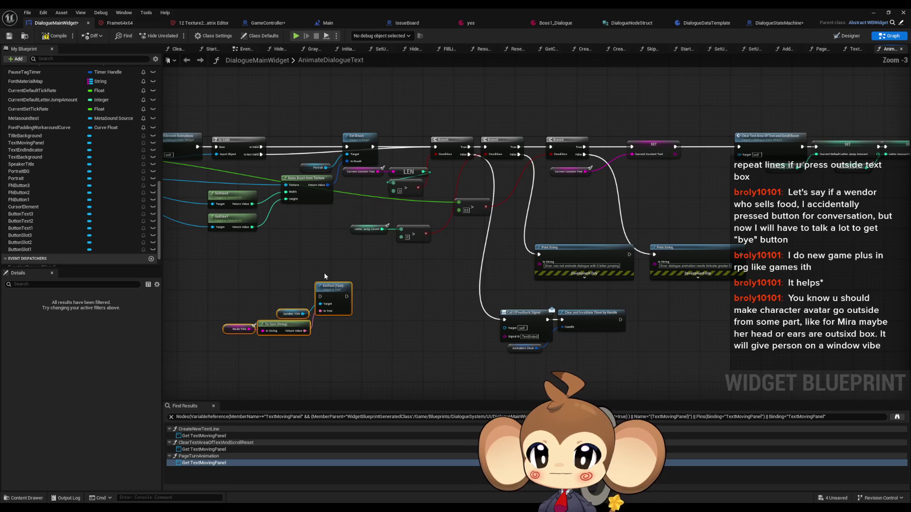
scroll(518, 192, up, 1)
mouse_move(313, 295)
mouse_down()
mouse_move(451, 289)
mouse_move(505, 261)
mouse_move(398, 279)
mouse_move(759, 290)
mouse_move(788, 260)
mouse_move(560, 204)
mouse_move(739, 218)
mouse_move(436, 142)
mouse_move(437, 89)
mouse_move(419, 92)
mouse_up()
scroll(789, 260, down, 3)
scroll(788, 260, up, 6)
click(492, 175)
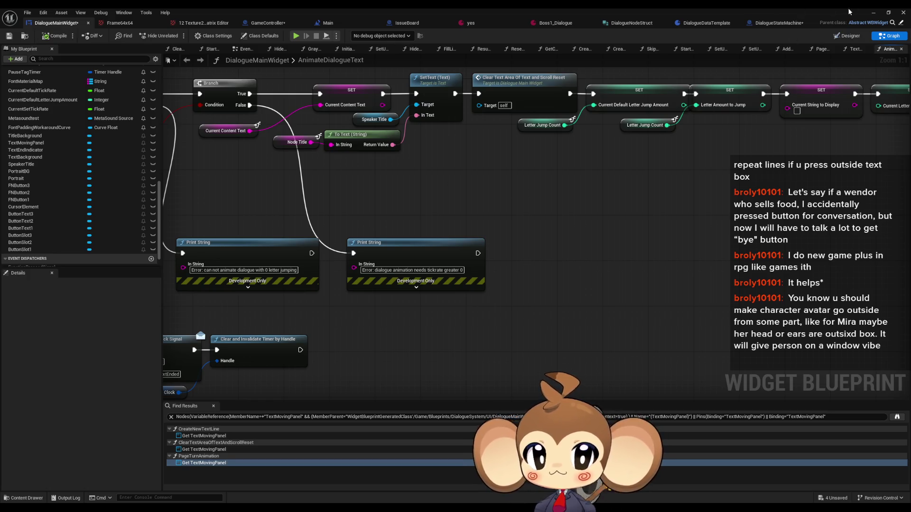
Step: Run a first play-in-editor test of the dialogue box and return to the widget graph
click(873, 13)
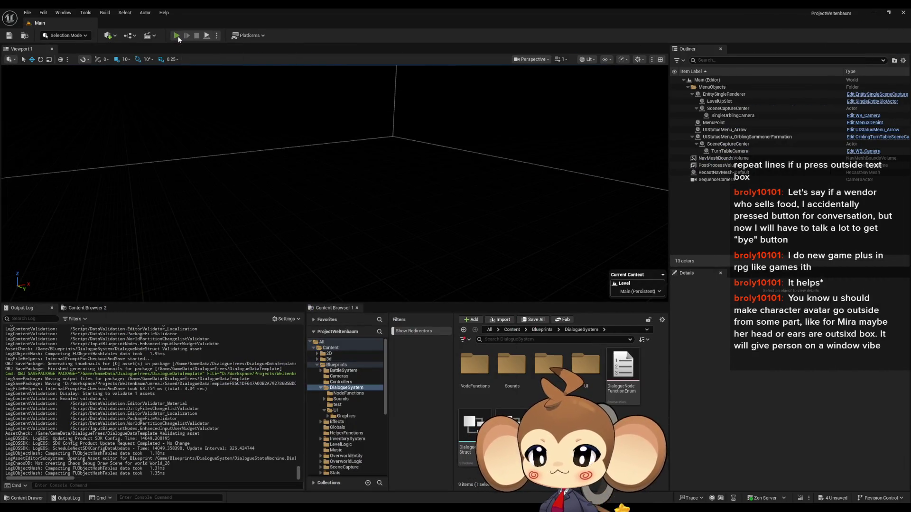
click(178, 37)
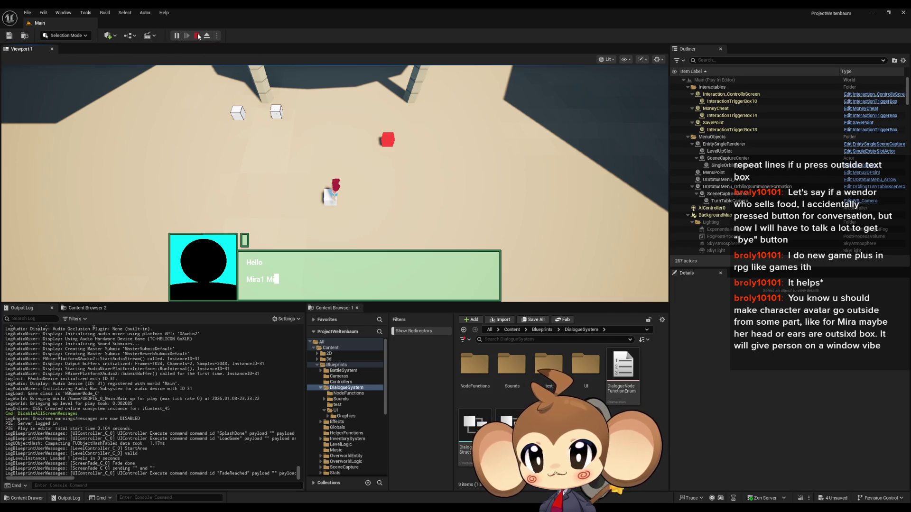
click(197, 36)
click(389, 481)
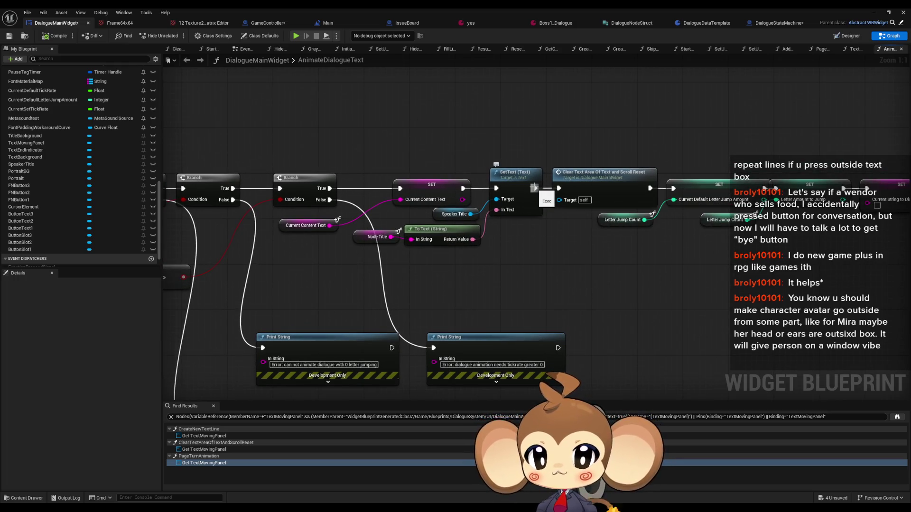
Step: Add a temporary Print String of Node Title after SetText
drag(534, 187, 529, 106)
text(print)
key(Return)
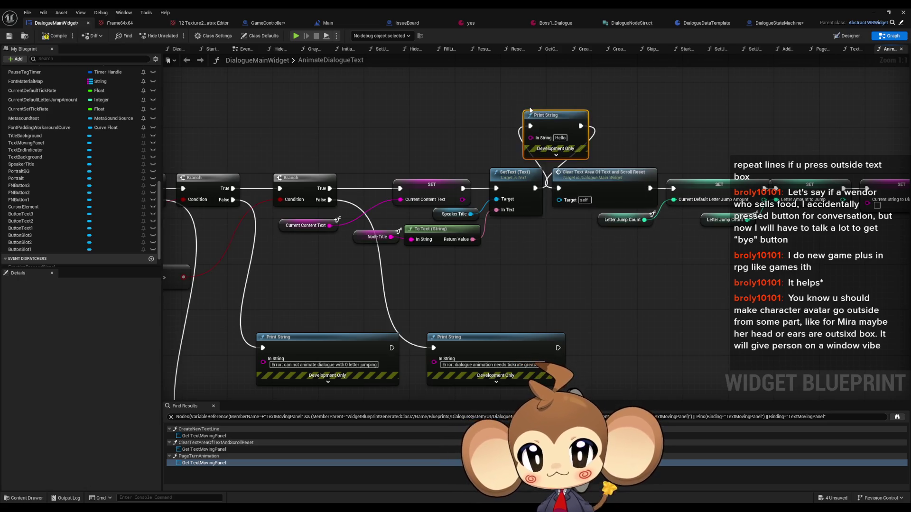
mouse_move(531, 137)
mouse_down()
mouse_move(394, 252)
mouse_move(390, 238)
mouse_up()
Step: Replay, loading a game to reach the dialogue, then delete the temporary Print String
click(873, 12)
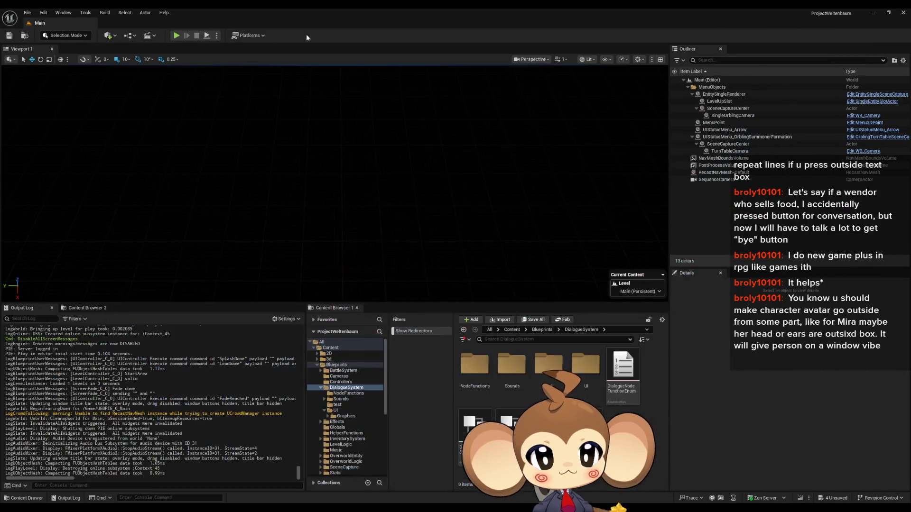
click(176, 35)
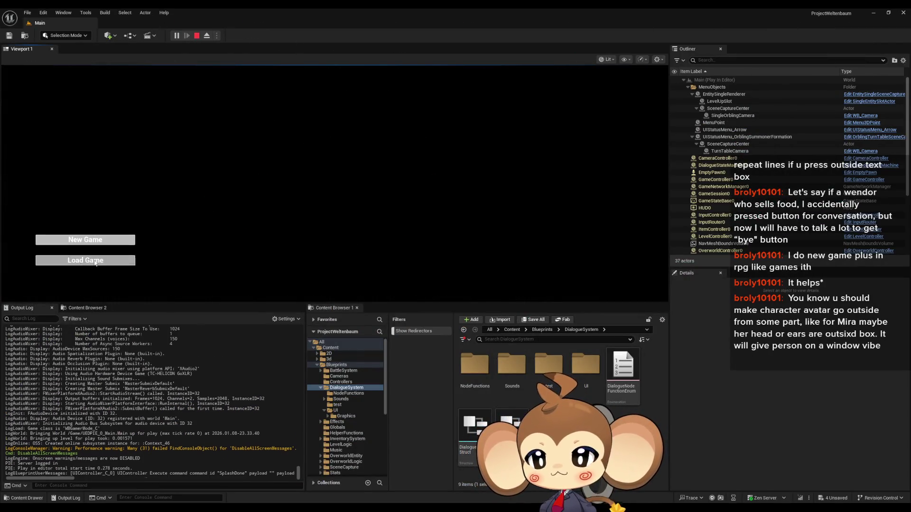
click(86, 262)
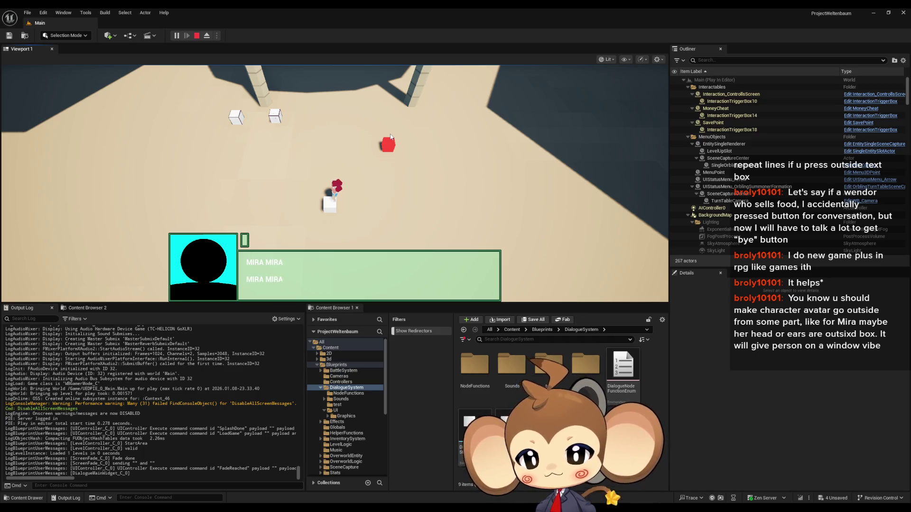
click(202, 39)
mouse_move(388, 479)
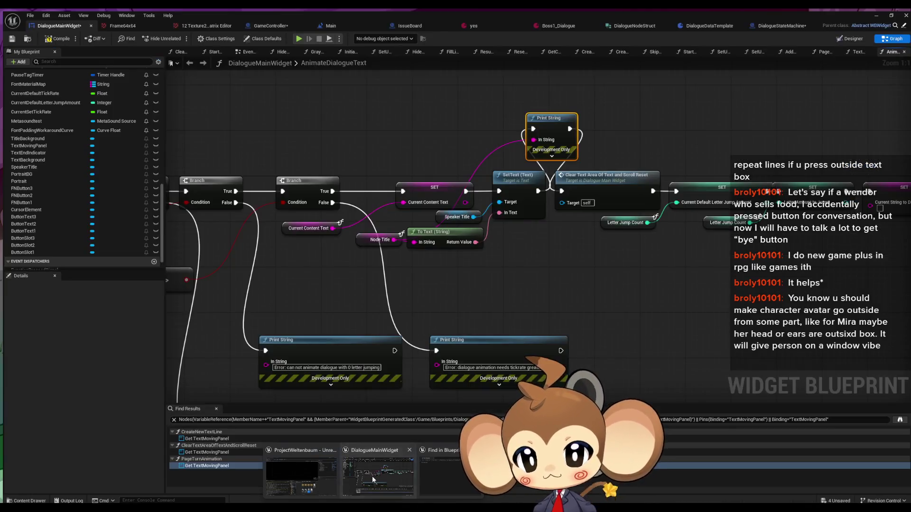
click(372, 477)
drag(545, 210, 569, 210)
key(Delete)
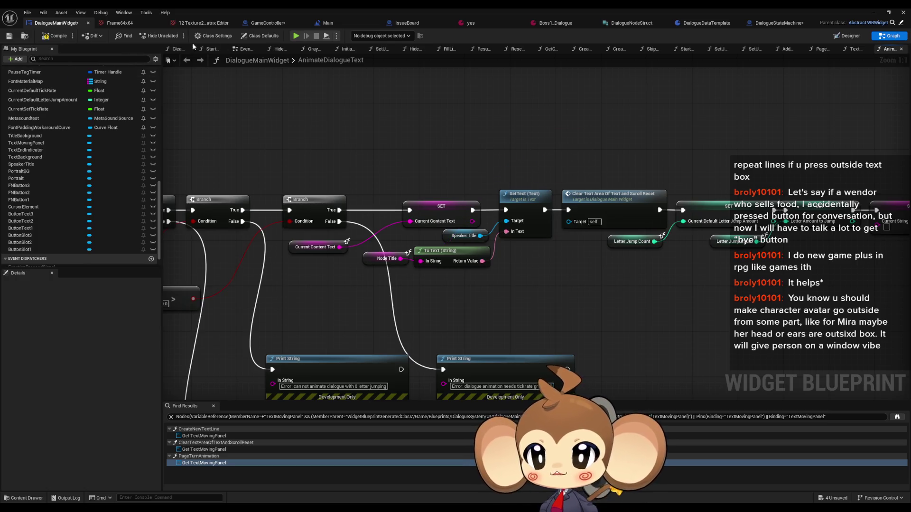
Step: In DialogueStateMachine, locate Break Dialogue Node Struct and check its pin visibility options
click(778, 23)
drag(421, 281, 612, 260)
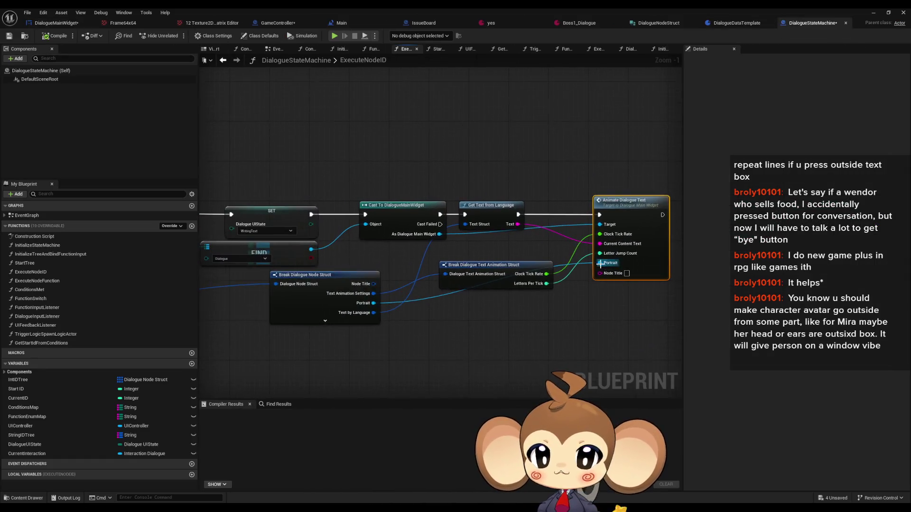
drag(450, 303, 441, 289)
click(312, 299)
click(687, 81)
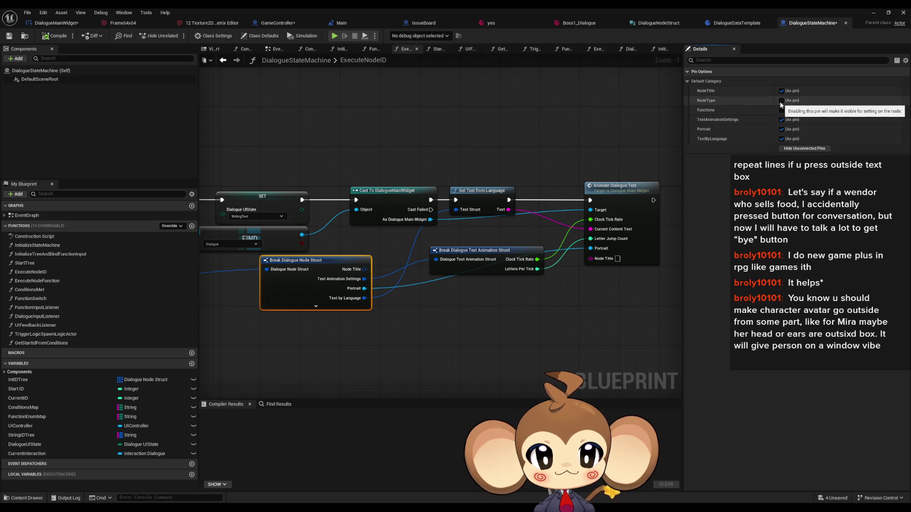
click(468, 293)
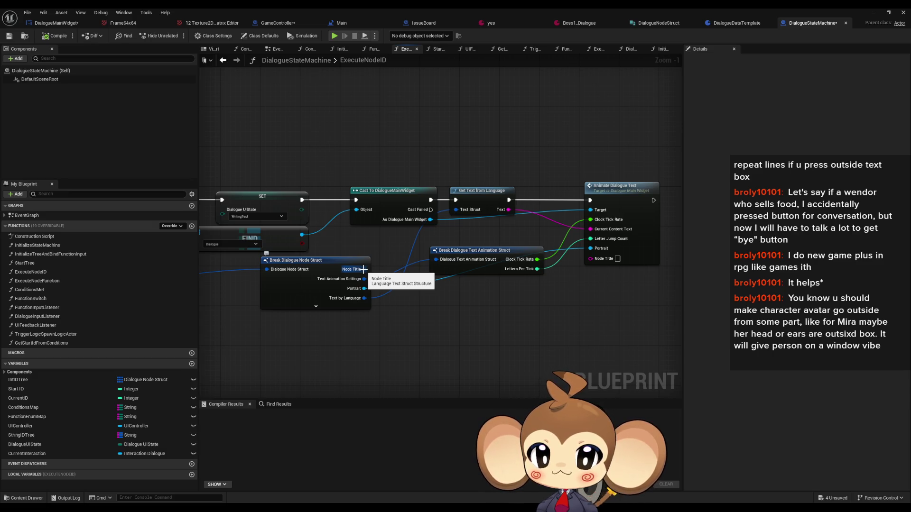
Step: Feed Node Title through a new Get Text from Language into Animate Dialogue Text's Node Title
mouse_move(364, 269)
mouse_down()
mouse_move(427, 339)
mouse_move(445, 318)
mouse_up()
text(get te)
key(Return)
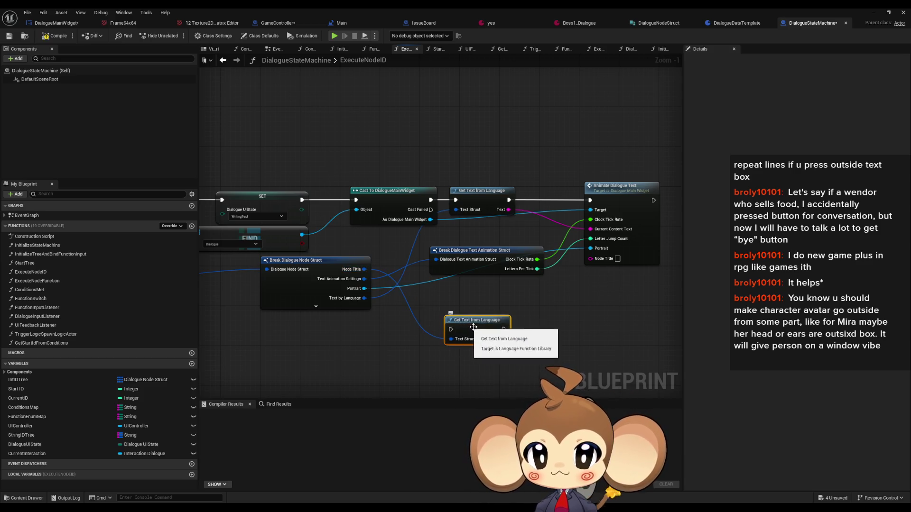
mouse_move(505, 340)
mouse_down()
mouse_move(605, 264)
mouse_move(598, 258)
mouse_up()
mouse_move(590, 200)
mouse_down()
mouse_move(498, 330)
mouse_move(503, 209)
mouse_move(525, 171)
mouse_move(508, 200)
mouse_up()
mouse_move(605, 195)
mouse_down()
mouse_move(460, 217)
mouse_move(478, 184)
mouse_up()
Step: Tidy the Animate Dialogue Text and Get Text nodes, then open the GetTextFromLanguage function
ctrl+click(414, 190)
drag(414, 190, 421, 223)
drag(475, 208, 500, 208)
mouse_move(413, 209)
mouse_down()
mouse_move(520, 183)
mouse_move(527, 262)
mouse_up()
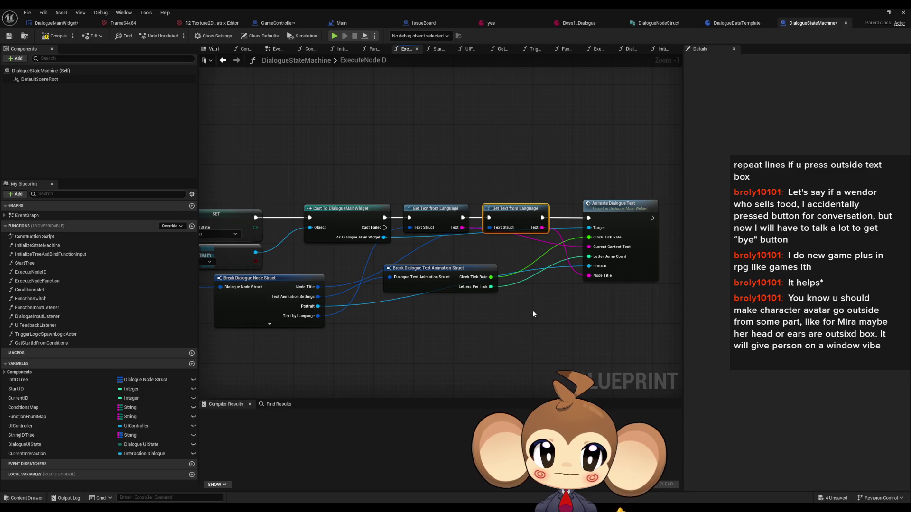
drag(531, 310, 471, 309)
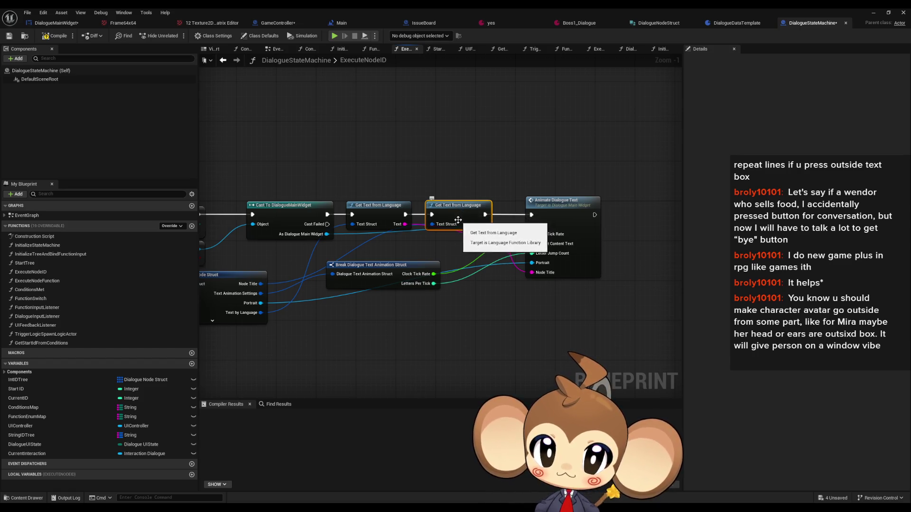
double_click(458, 217)
drag(335, 291, 367, 308)
click(47, 80)
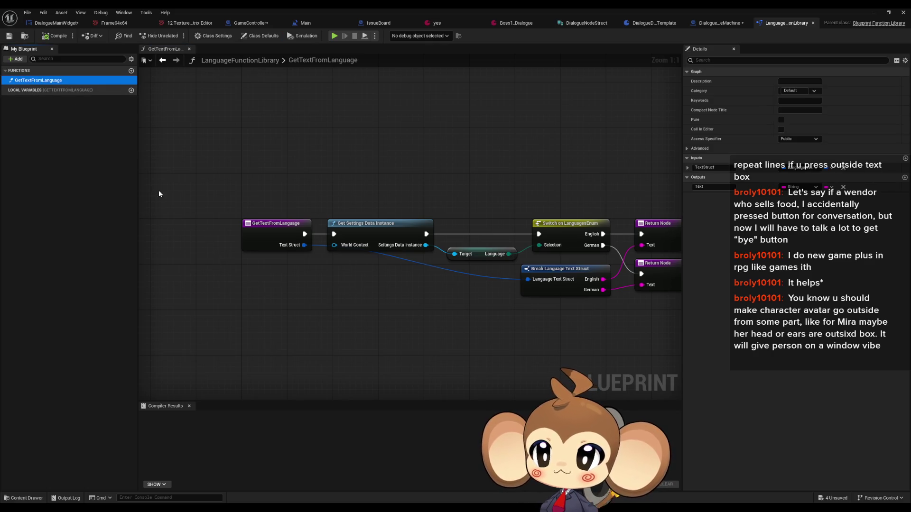
Step: Duplicate GetTextFromLanguage and rename the copy GetTextFromLanguageUseEnglishIfVariable
right_click(53, 81)
mouse_move(82, 125)
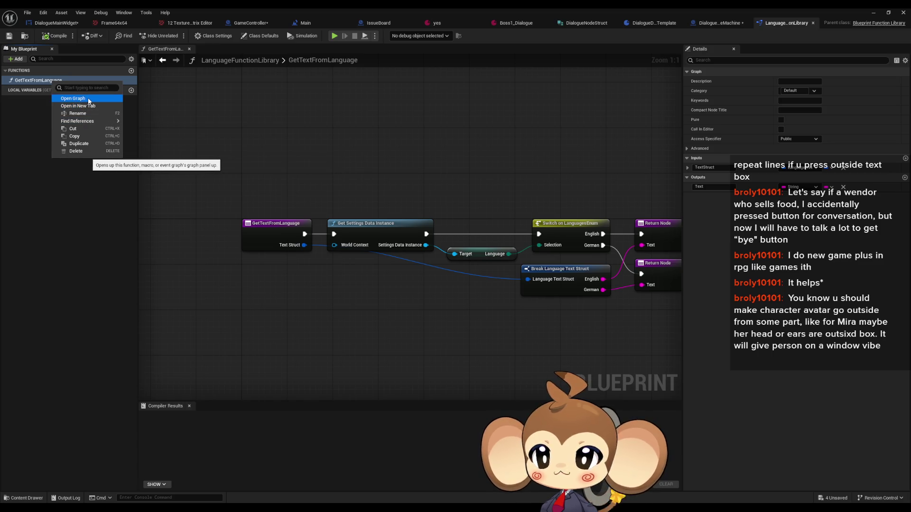
click(78, 142)
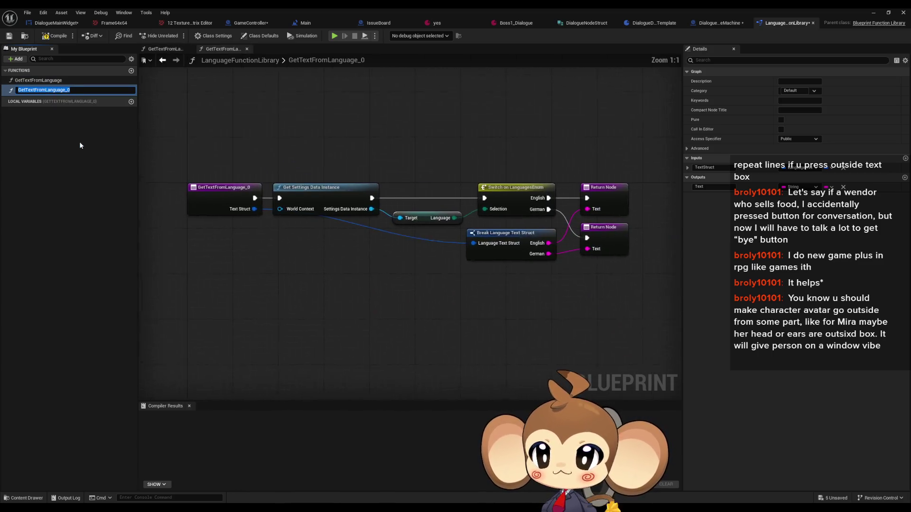
click(46, 89)
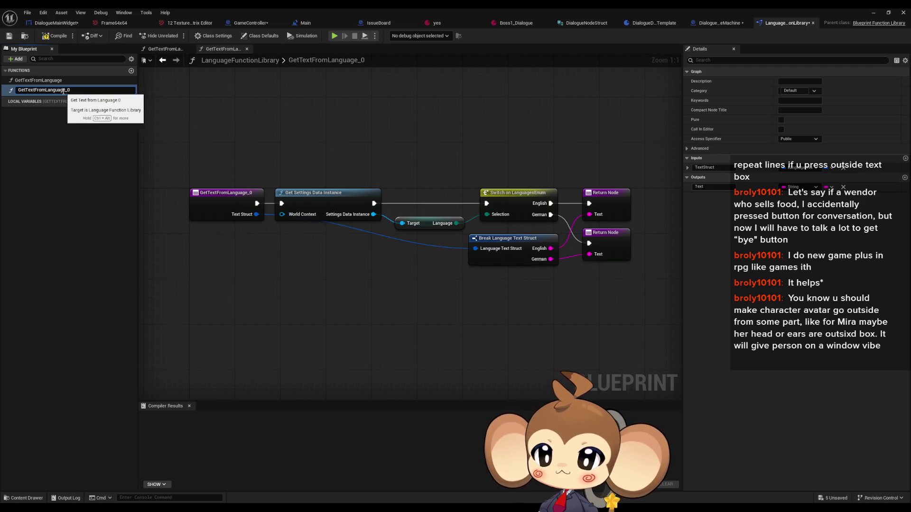
drag(67, 90, 86, 89)
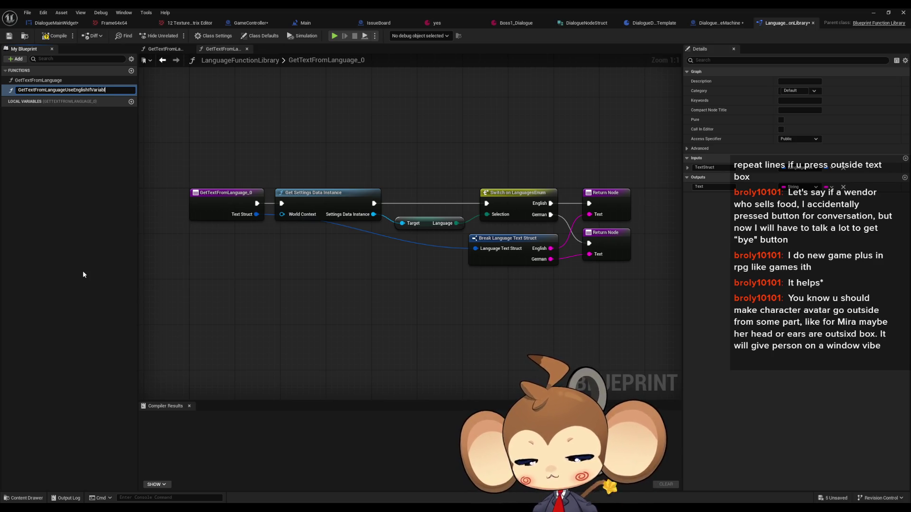
text(le)
key(Return)
Step: Shift the body nodes right and add a new String input parameter to the entry node
drag(365, 157, 654, 270)
mouse_move(332, 197)
mouse_down()
mouse_move(382, 195)
mouse_move(375, 196)
mouse_up()
click(244, 197)
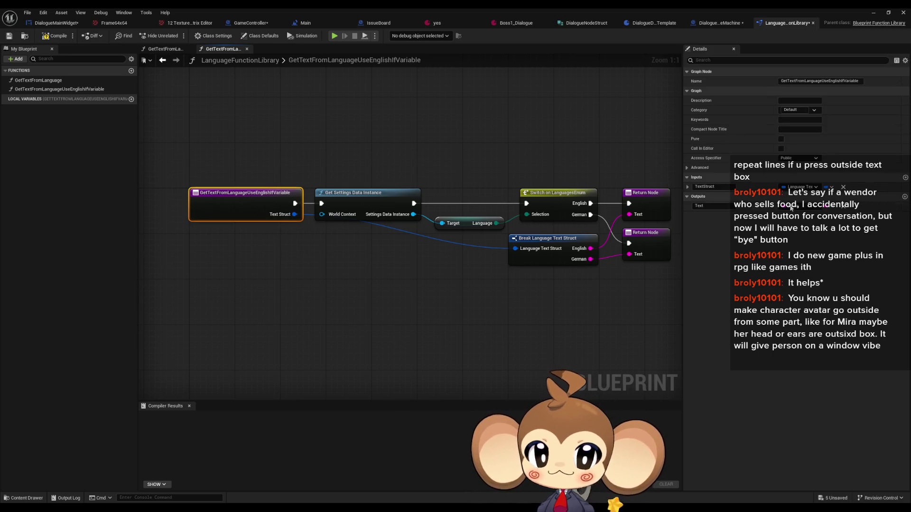
click(905, 177)
click(796, 196)
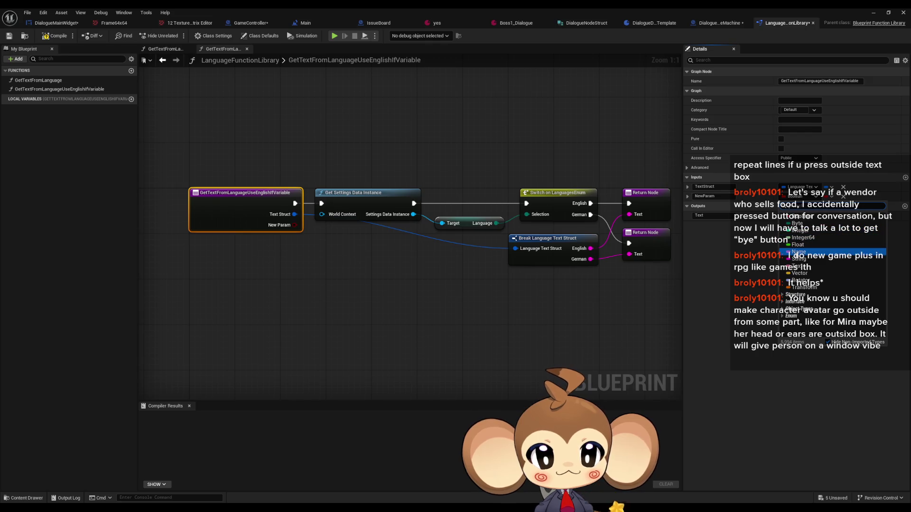
click(793, 257)
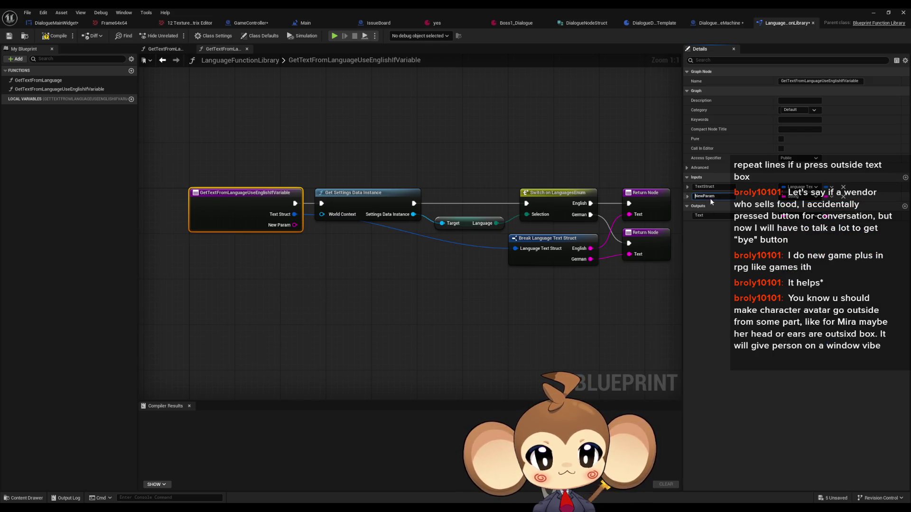